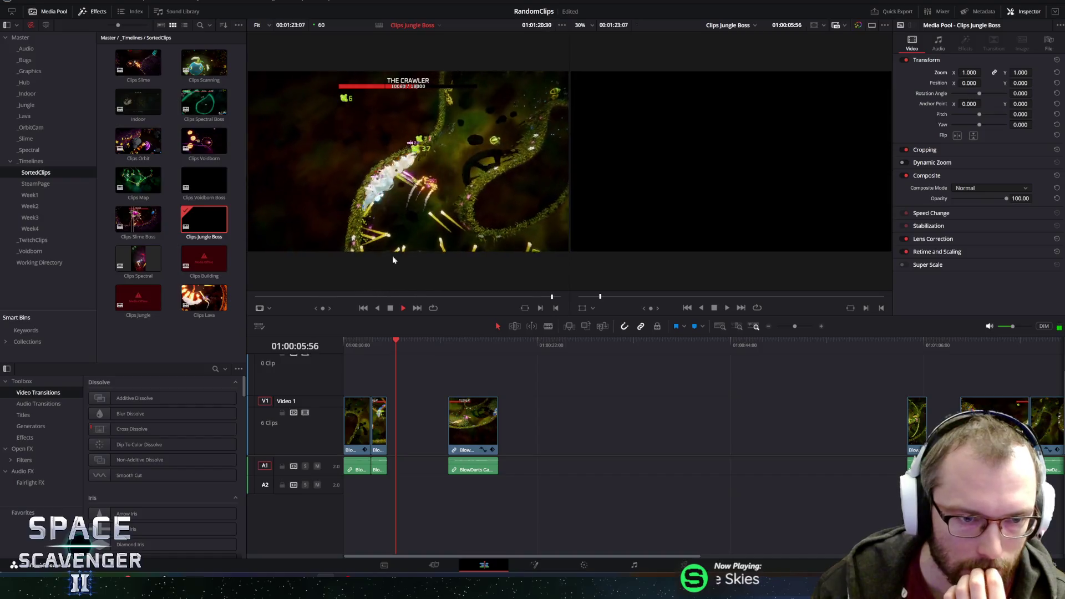
Stop the source clip and play the Jungle Boss timeline from the BlowDarts clip through the later clips.
{"action": "left_click", "coordinate": [403, 308]}
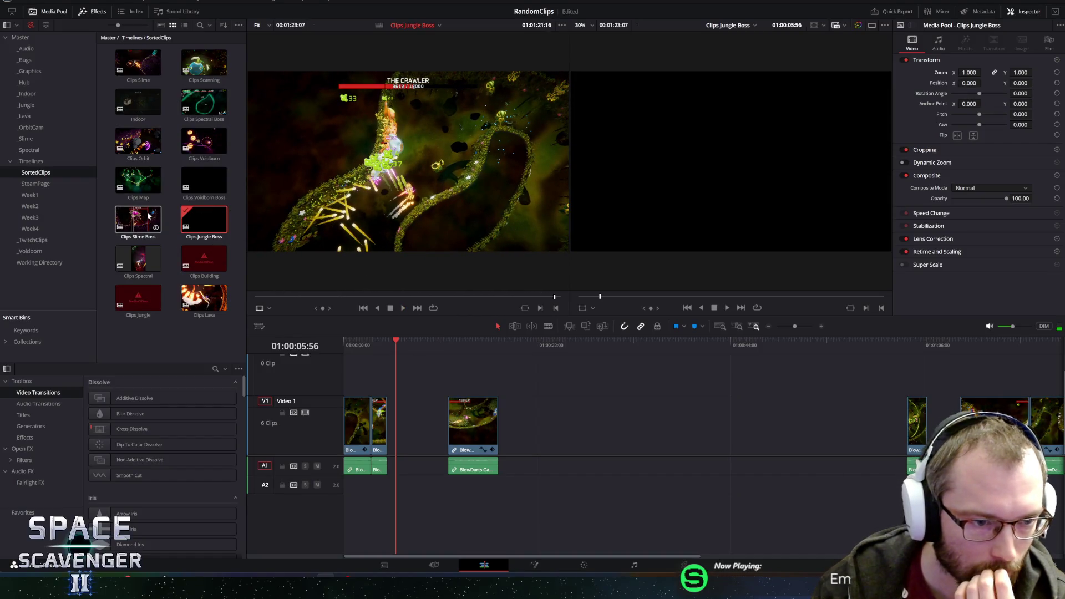
{"action": "left_click", "coordinate": [471, 344]}
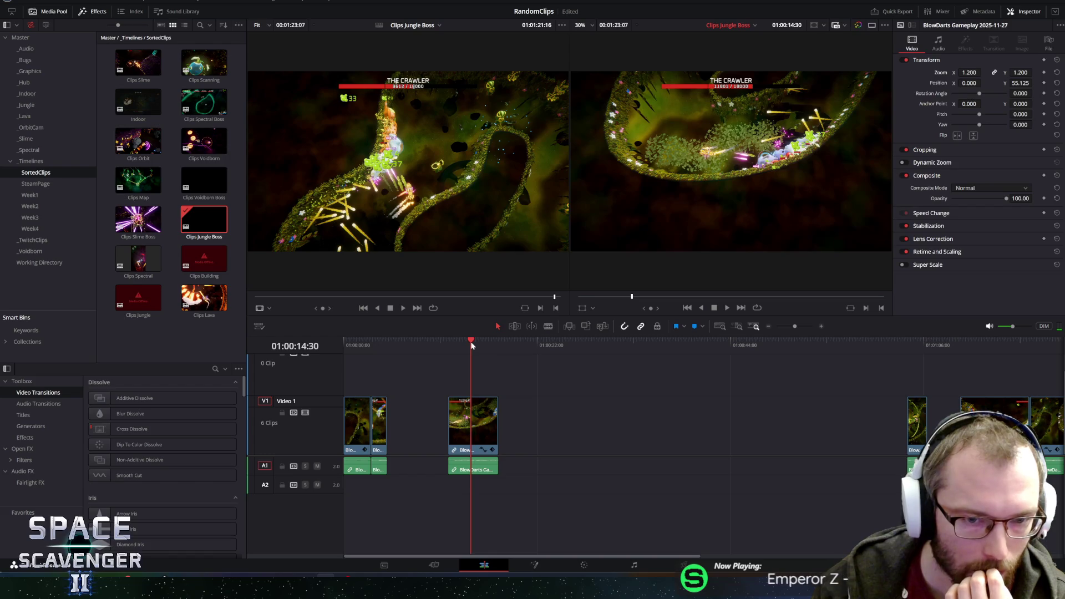
{"action": "left_click", "coordinate": [908, 348]}
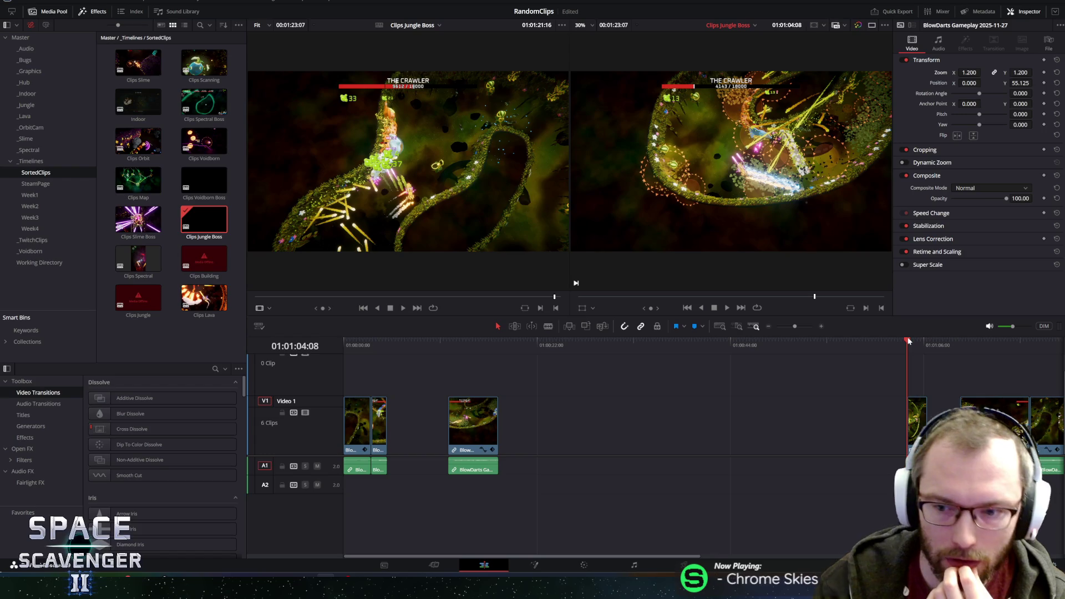
{"action": "key", "text": "space"}
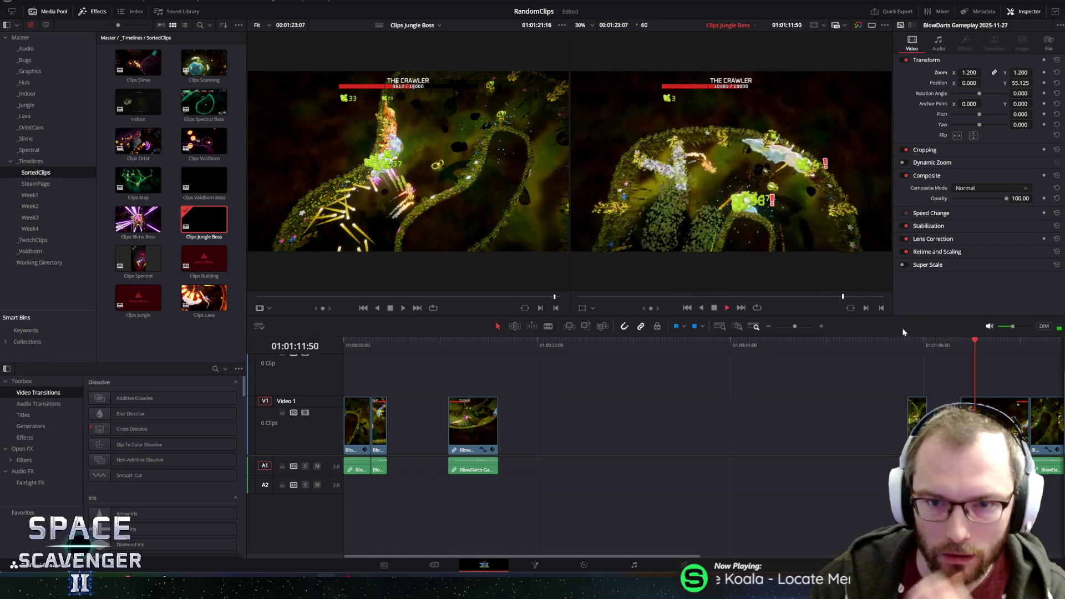
{"action": "scroll", "coordinate": [732, 358], "scroll_direction": "down", "scroll_amount": 2}
{"action": "left_click", "coordinate": [751, 343]}
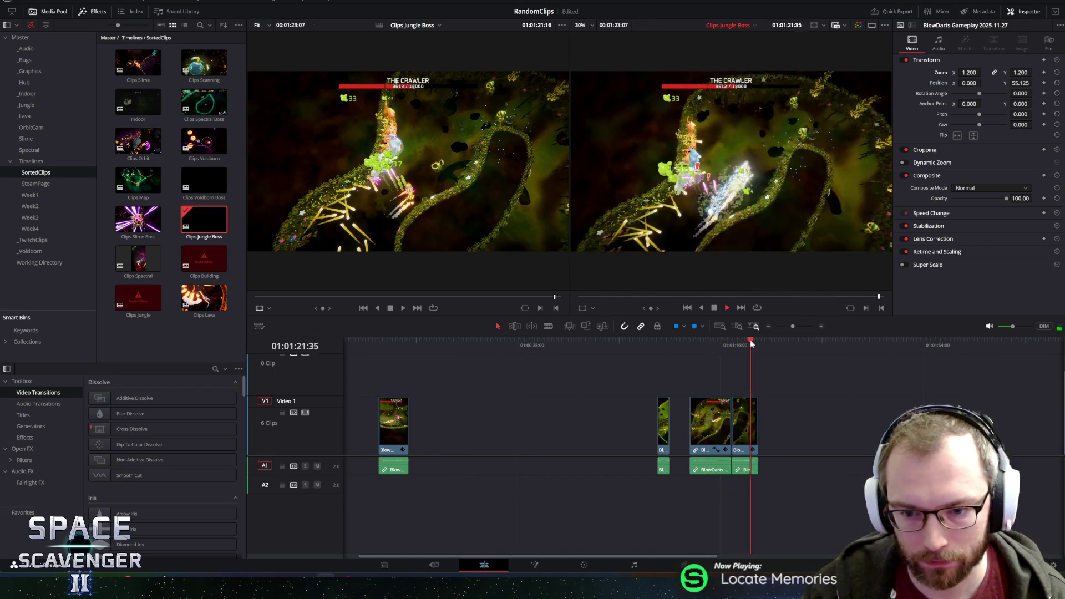
Replay the timeline from its start, then load the Clips Voidborn Boss footage into the source viewer.
{"action": "left_click", "coordinate": [395, 344]}
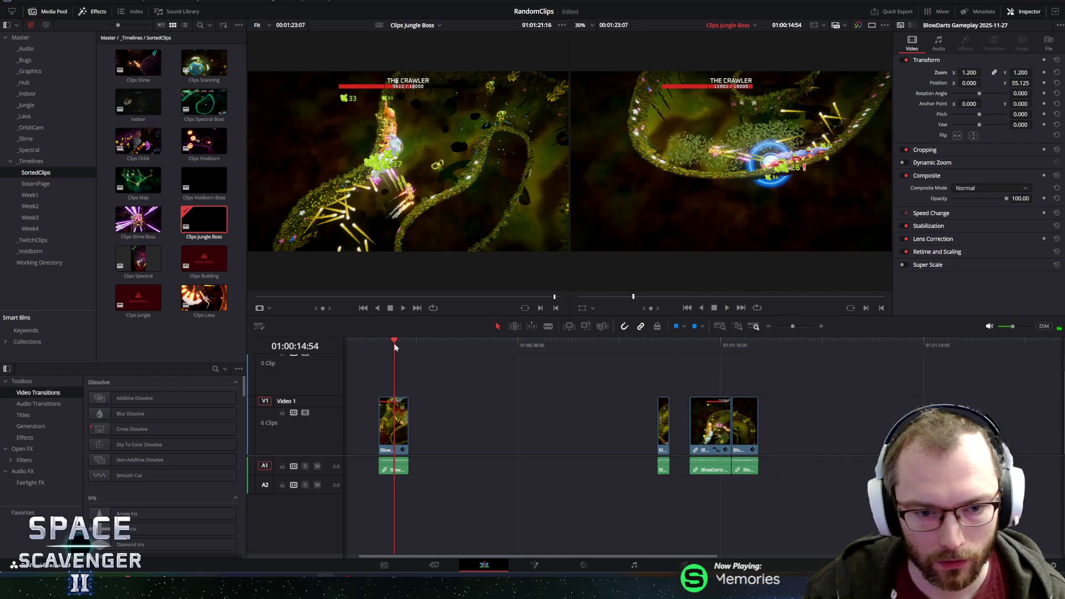
{"action": "left_click", "coordinate": [390, 344]}
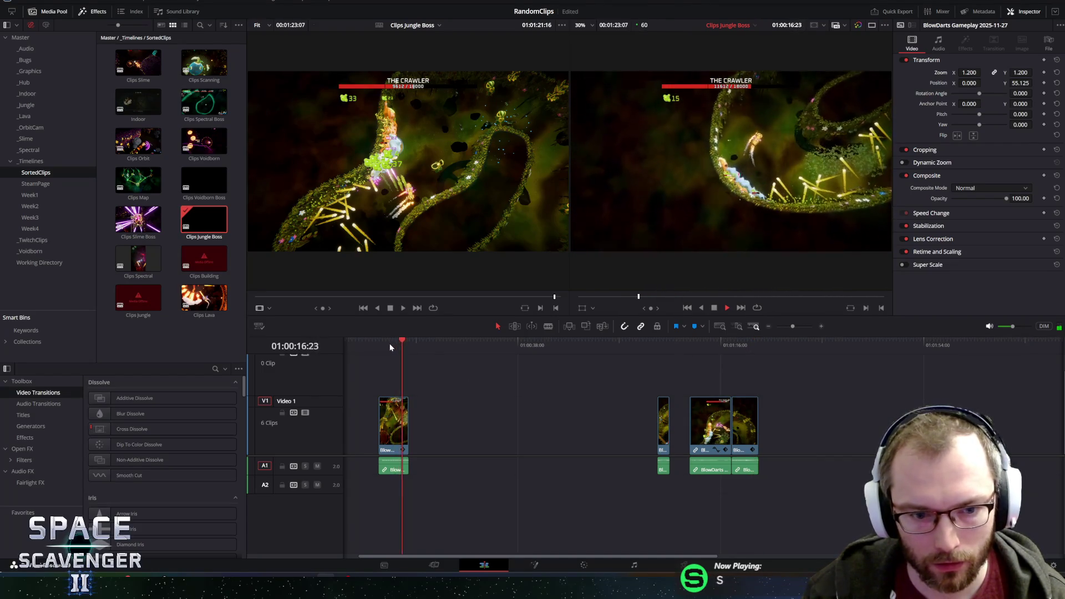
{"action": "left_click_drag", "start_coordinate": [392, 556], "coordinate": [324, 552]}
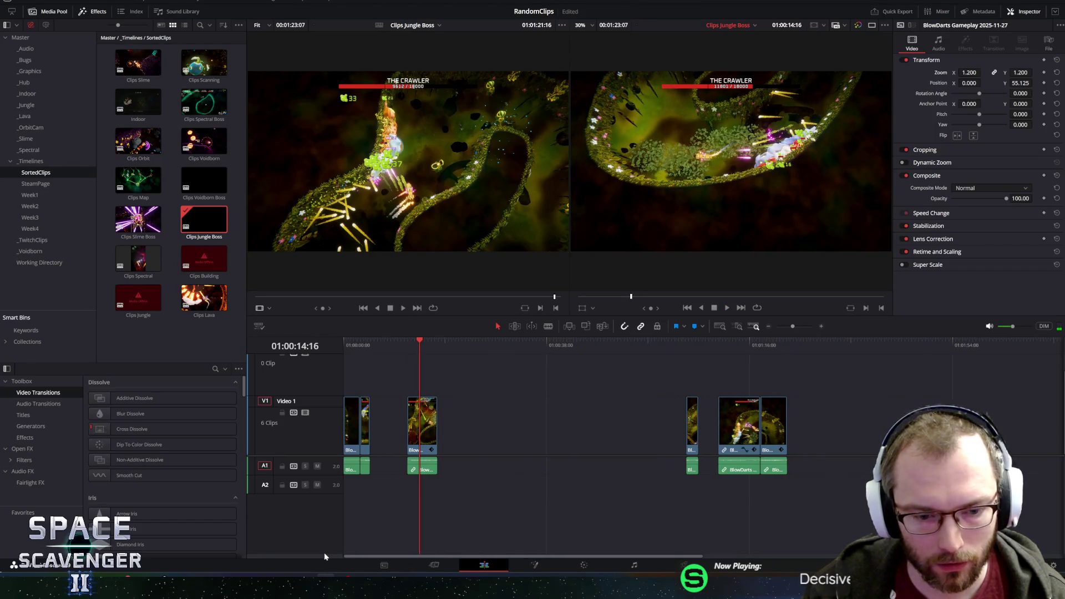
{"action": "key", "text": "space"}
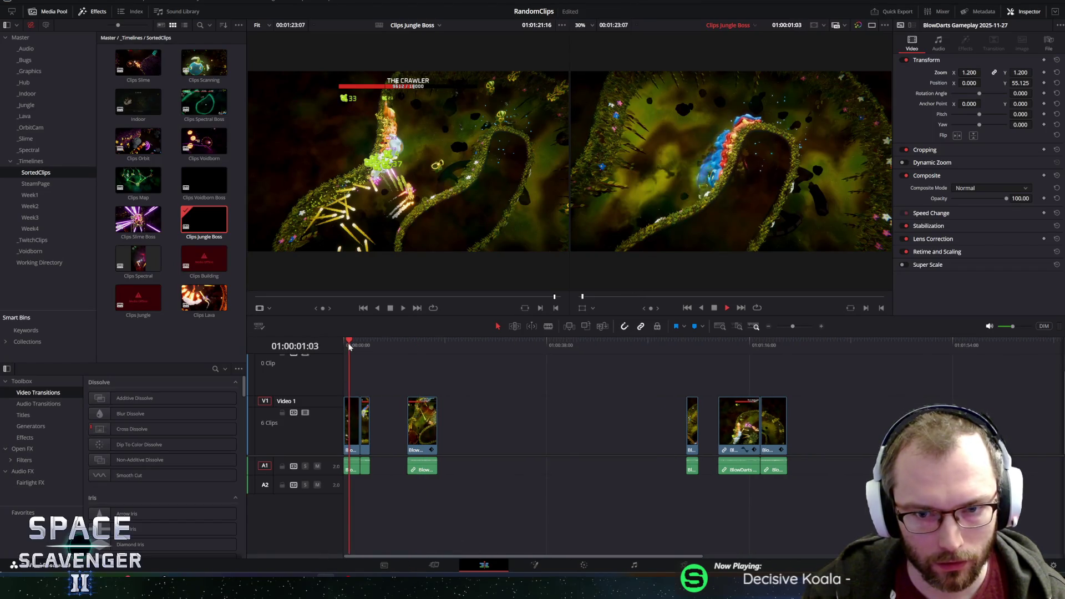
{"action": "key", "text": "space"}
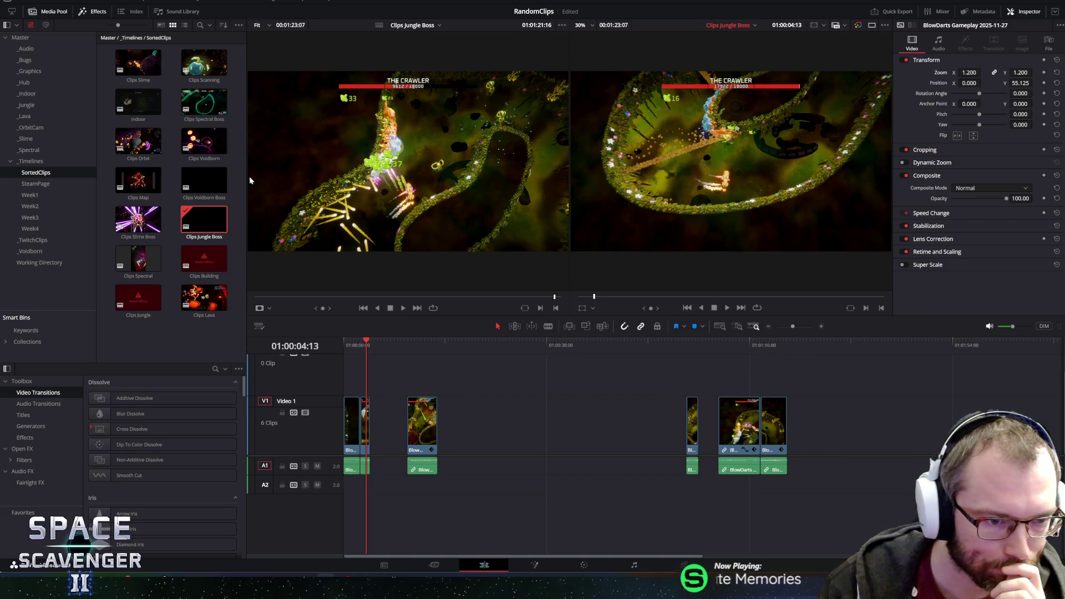
{"action": "left_click", "coordinate": [198, 190]}
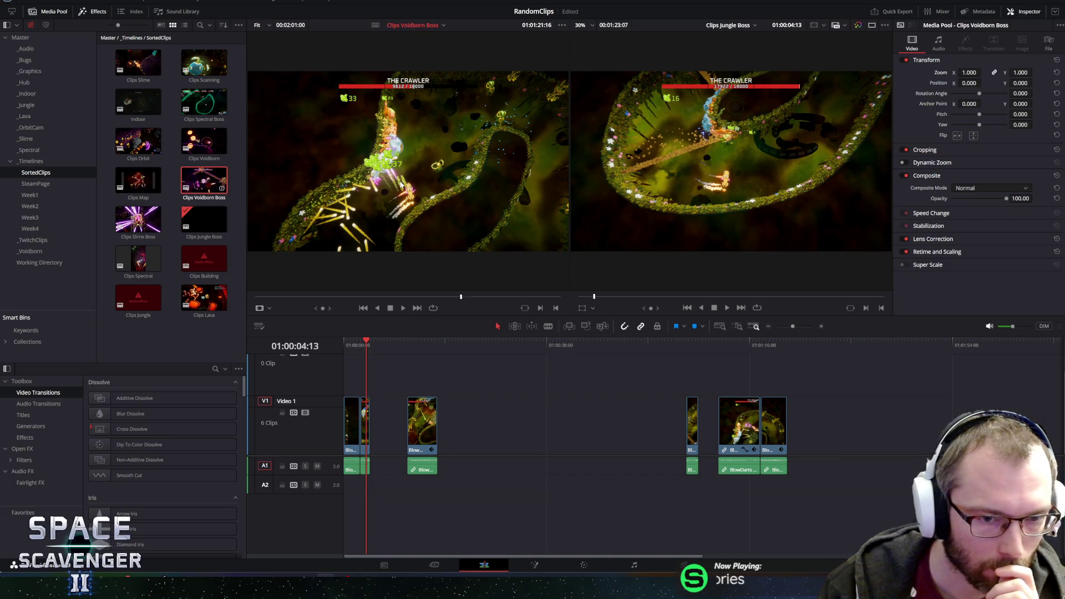
{"action": "left_click_drag", "start_coordinate": [266, 300], "coordinate": [288, 298]}
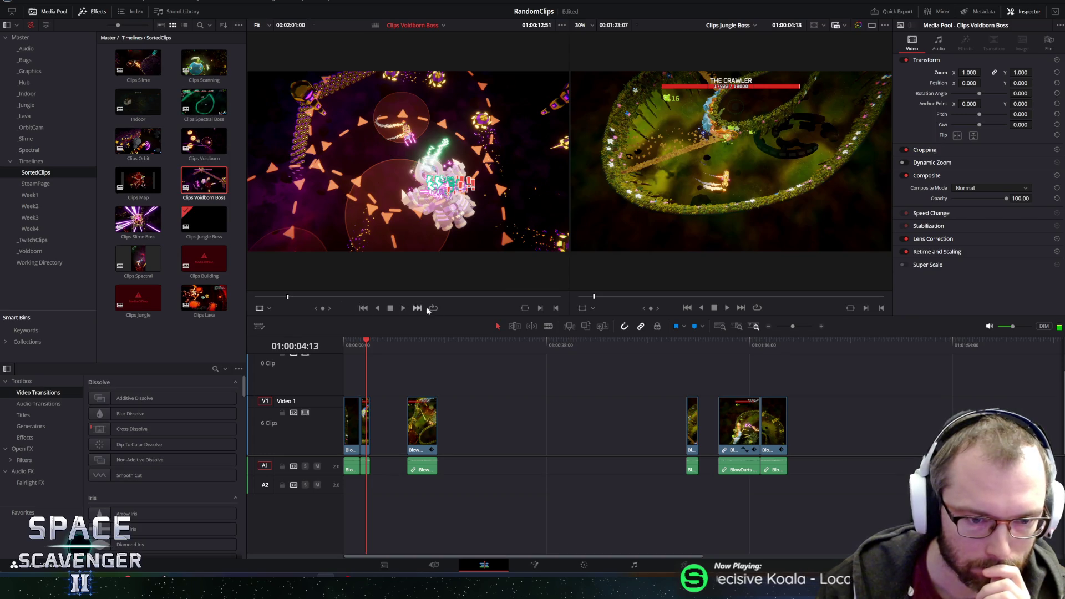
{"action": "left_click_drag", "start_coordinate": [326, 308], "coordinate": [312, 308]}
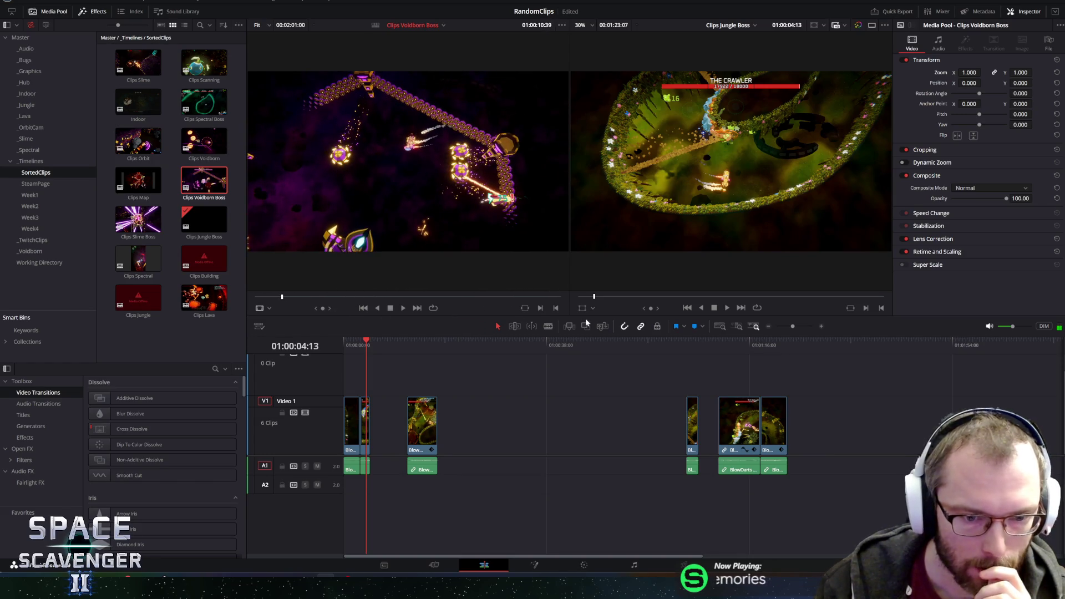
{"action": "key", "text": "space"}
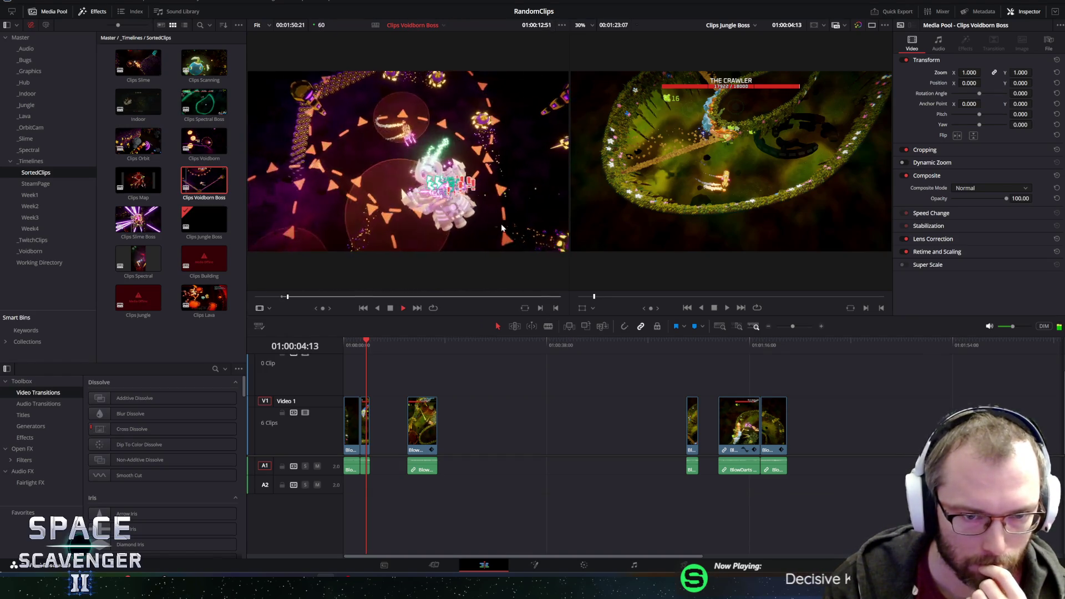
{"action": "key", "text": "space"}
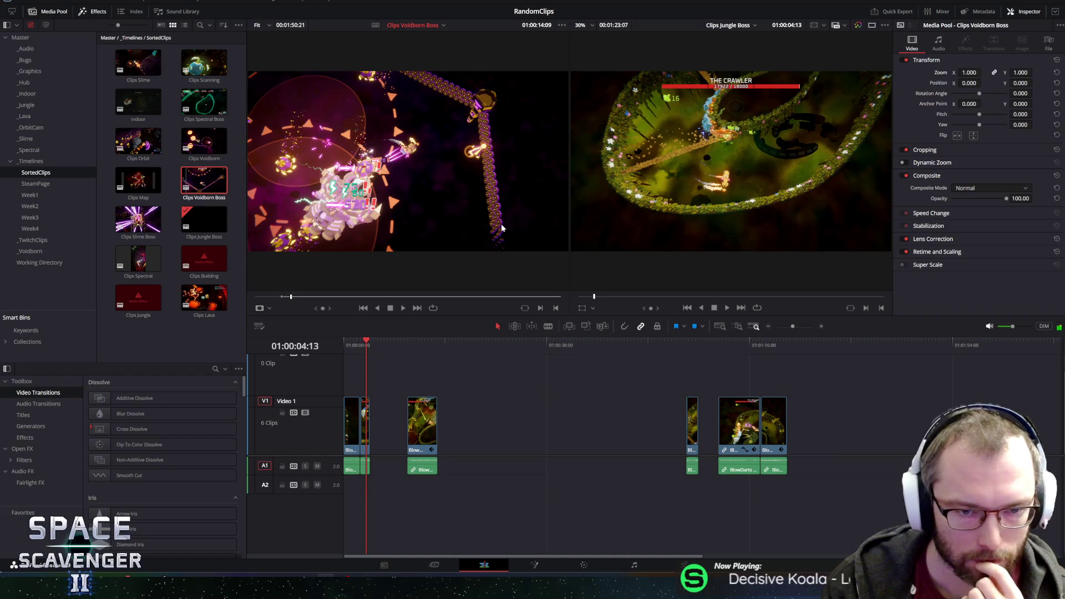
{"action": "key", "text": "space"}
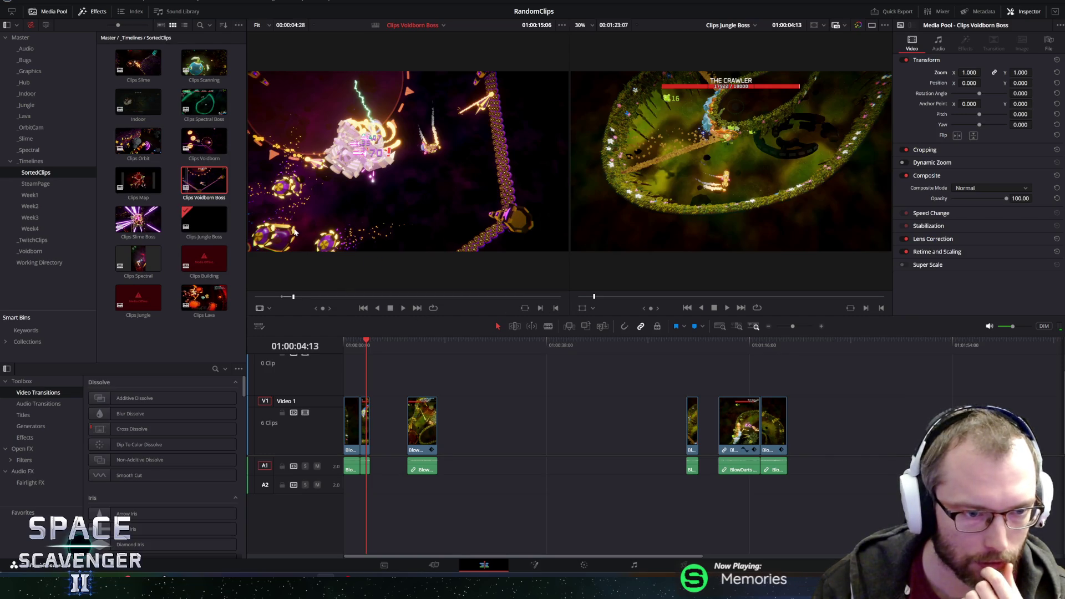
{"action": "double_click", "coordinate": [206, 187]}
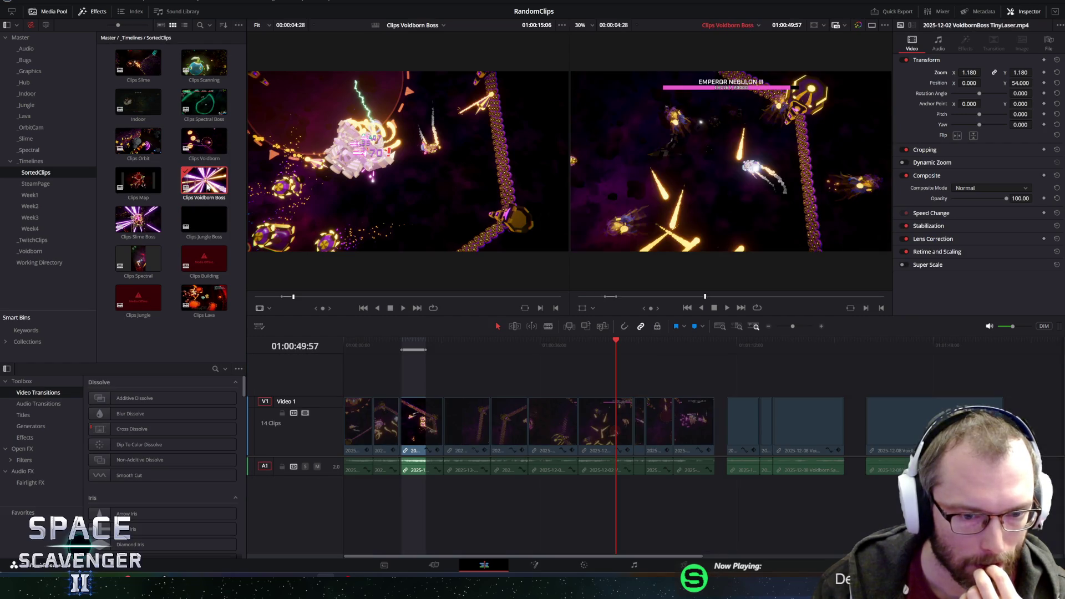
Scrub through the early Voidborn Boss clips, then return both source and timeline to their first frames.
{"action": "left_click", "coordinate": [413, 347]}
{"action": "mouse_move", "coordinate": [412, 348]}
{"action": "left_mouse_down"}
{"action": "mouse_move", "coordinate": [511, 345]}
{"action": "mouse_move", "coordinate": [485, 350]}
{"action": "left_mouse_up"}
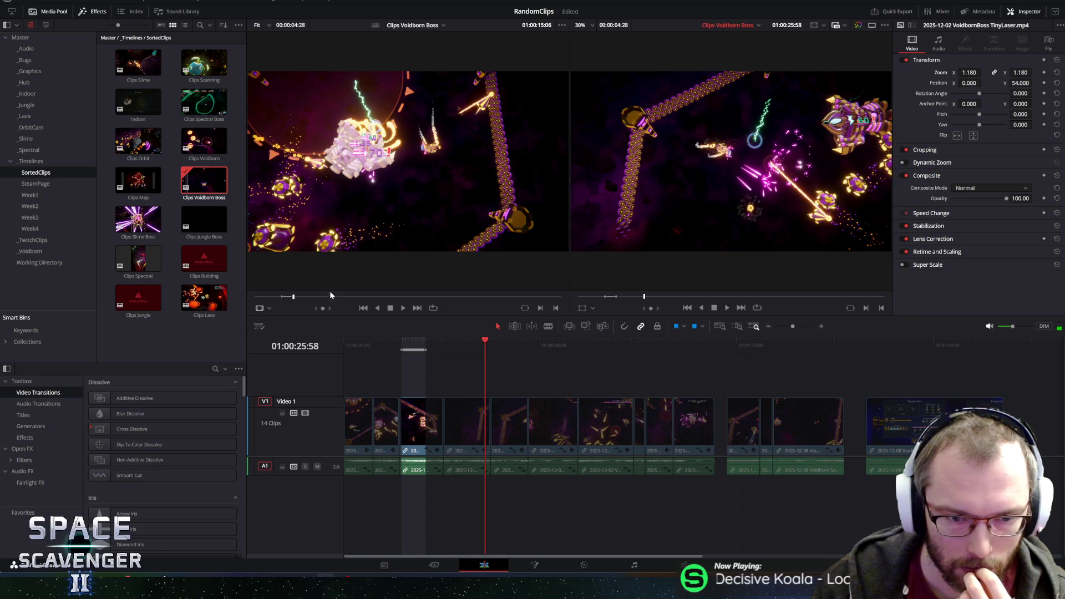
{"action": "left_click", "coordinate": [374, 307]}
{"action": "left_click", "coordinate": [522, 310]}
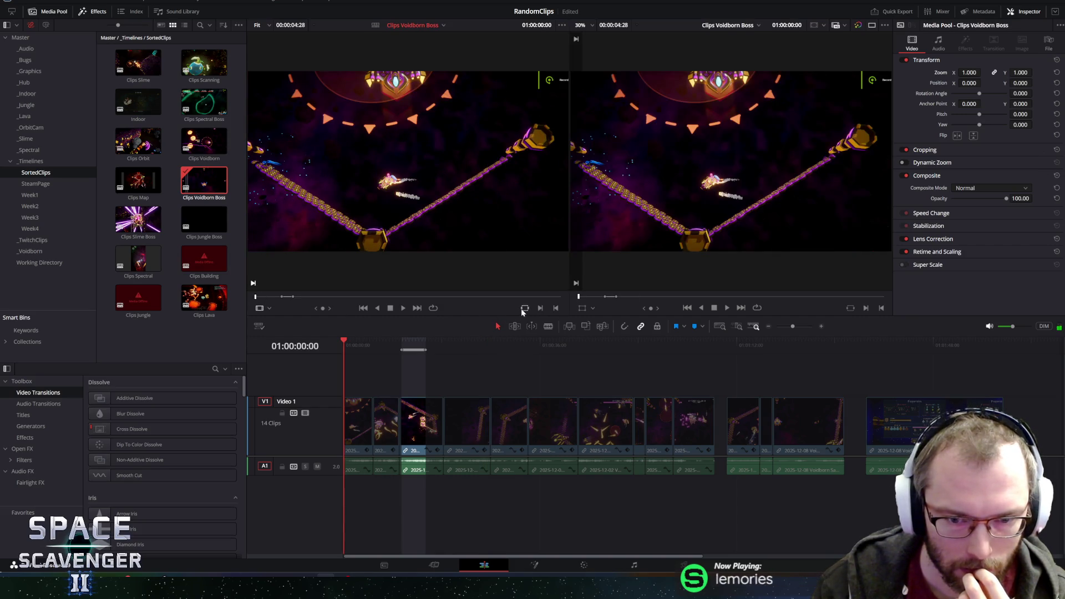
Mark the whole Voidborn Boss source clip from first to last frame, a 00:02:01:00 range.
{"action": "left_click", "coordinate": [539, 309]}
{"action": "left_click", "coordinate": [561, 298]}
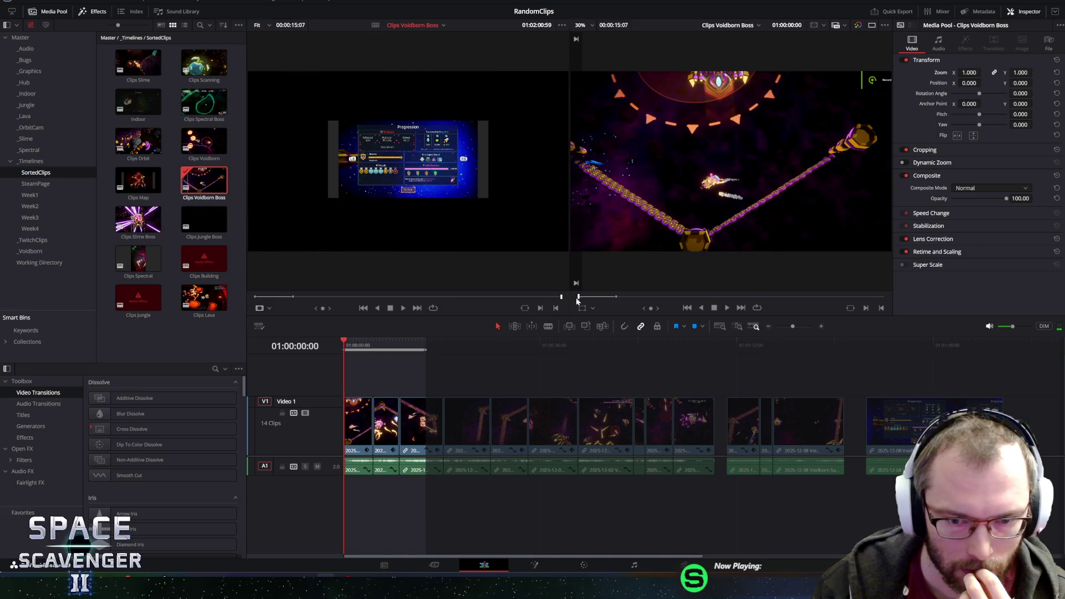
{"action": "left_click", "coordinate": [556, 308]}
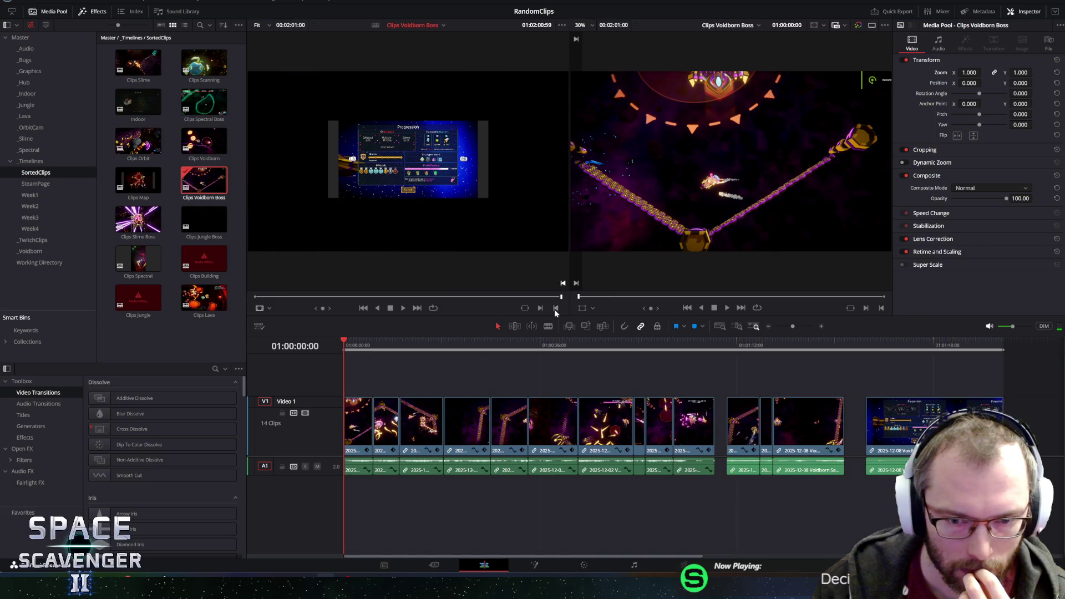
Scrub back and forth through the 14 boss-fight clips and select the third clip.
{"action": "left_click", "coordinate": [414, 342]}
{"action": "left_click_drag", "start_coordinate": [414, 343], "coordinate": [675, 343]}
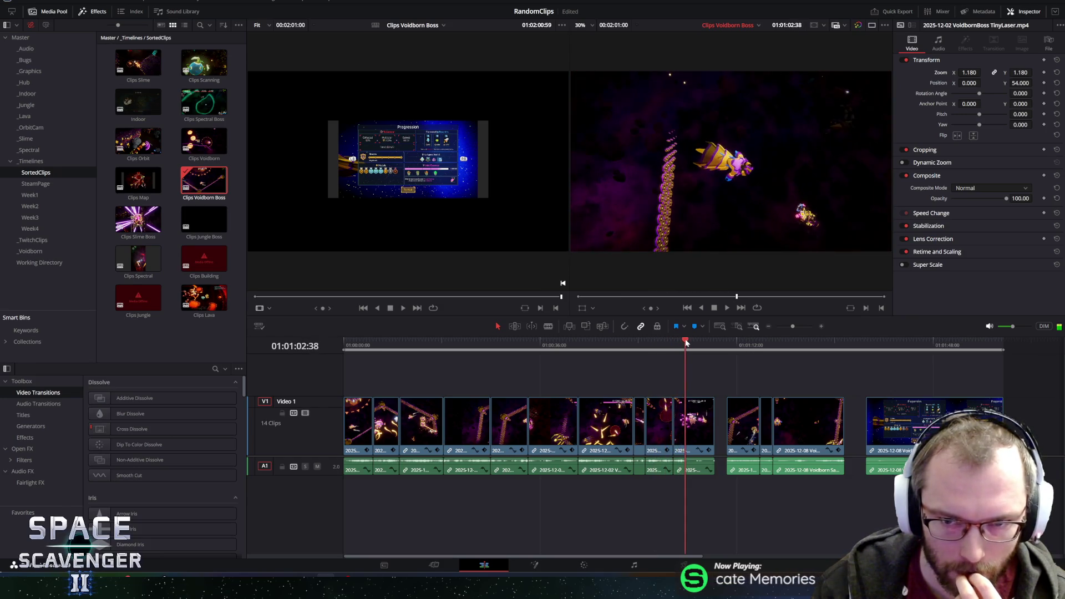
{"action": "left_click_drag", "start_coordinate": [772, 340], "coordinate": [838, 338]}
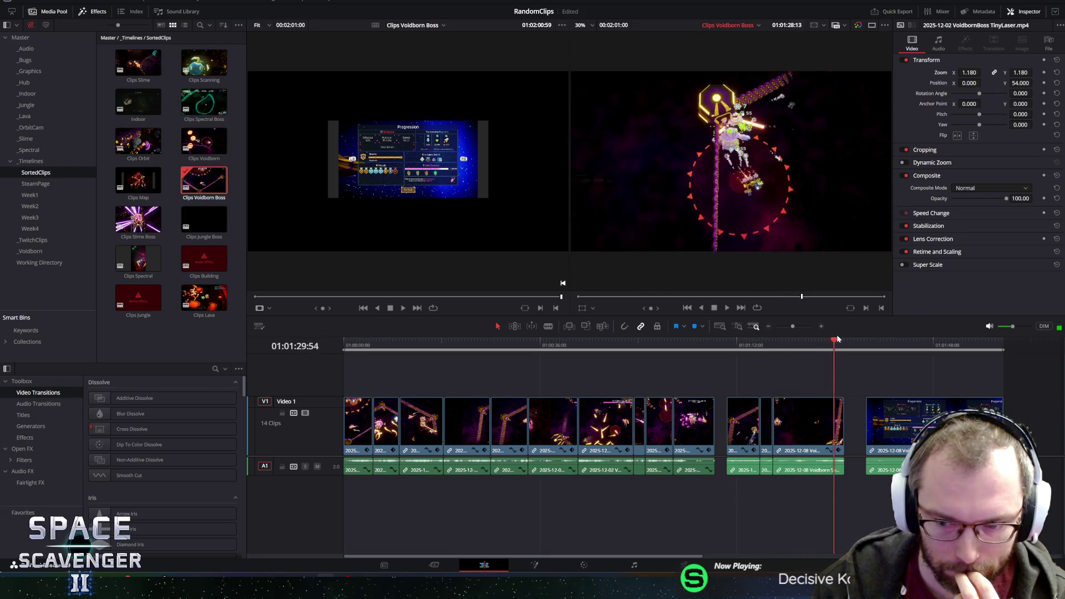
{"action": "mouse_move", "coordinate": [546, 341]}
{"action": "left_mouse_down"}
{"action": "mouse_move", "coordinate": [324, 346]}
{"action": "mouse_move", "coordinate": [409, 344]}
{"action": "left_mouse_up"}
{"action": "left_click", "coordinate": [430, 411]}
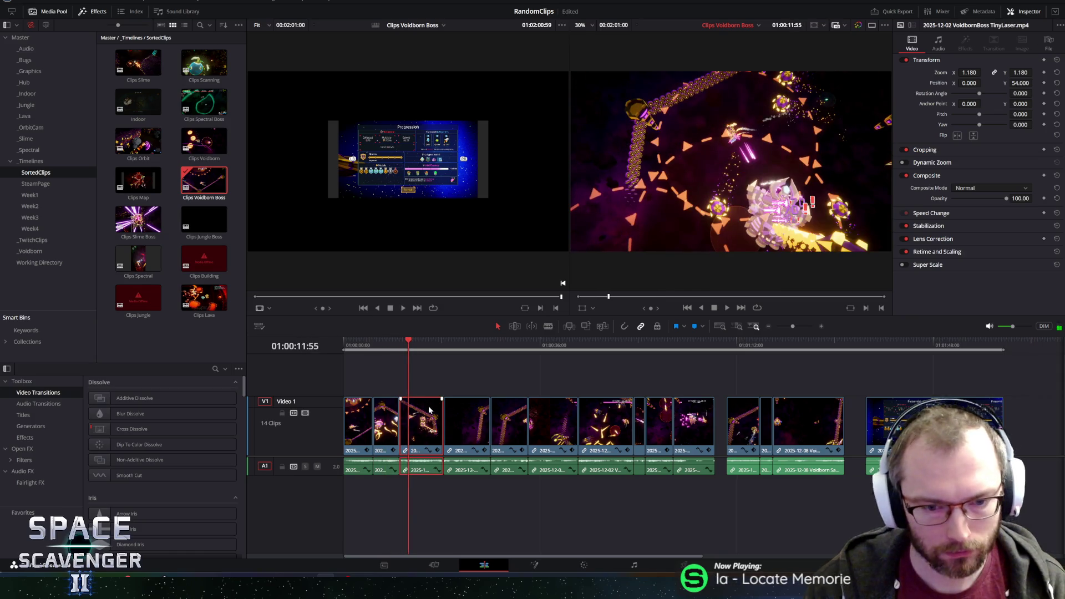
{"action": "left_click", "coordinate": [731, 24]}
Switch to the Trailer_1_2026 timeline and undo a misplaced insert of the boss clip.
{"action": "left_click", "coordinate": [731, 57]}
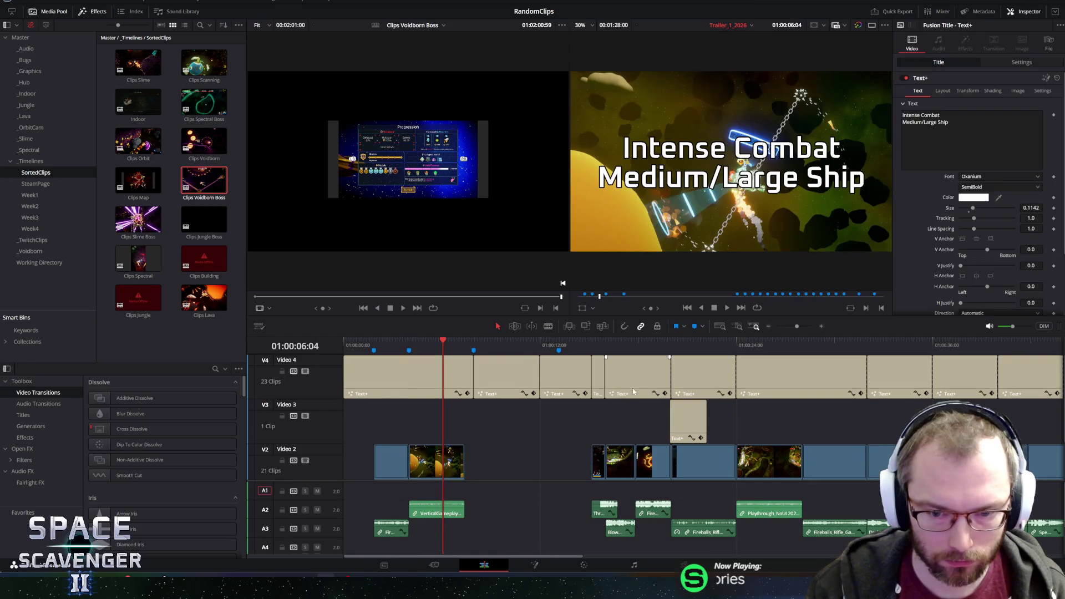
{"action": "scroll", "coordinate": [534, 416], "scroll_direction": "down", "scroll_amount": 2}
{"action": "left_click", "coordinate": [428, 344]}
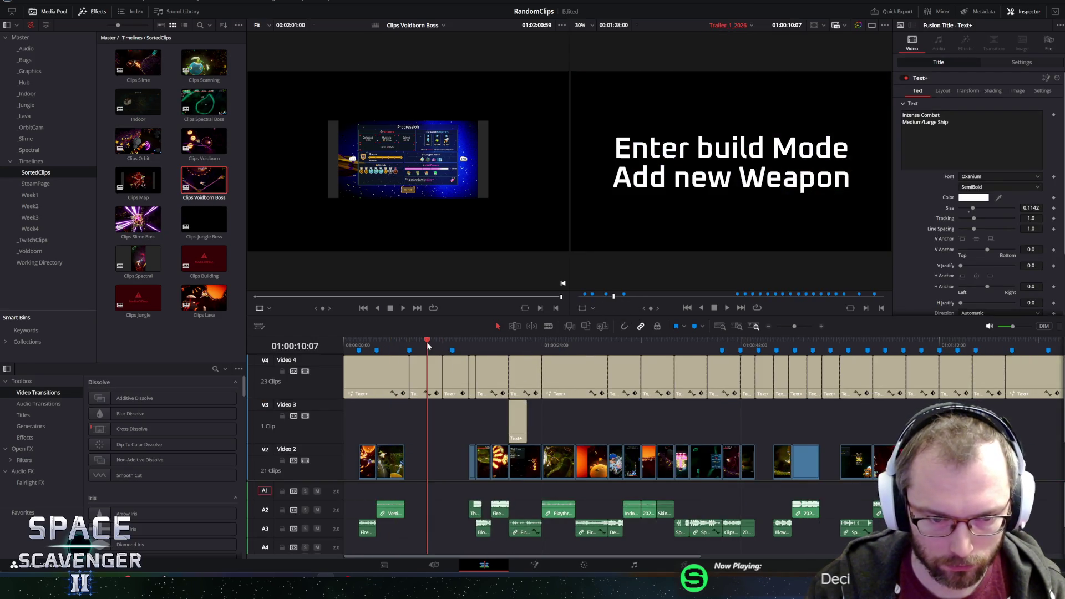
{"action": "key", "text": "F10"}
{"action": "key", "text": "ctrl+z"}
Overwrite the VoidbornBoss TinyLaser clip onto Video 1 and move it to the trailer's start.
{"action": "left_click", "coordinate": [427, 341]}
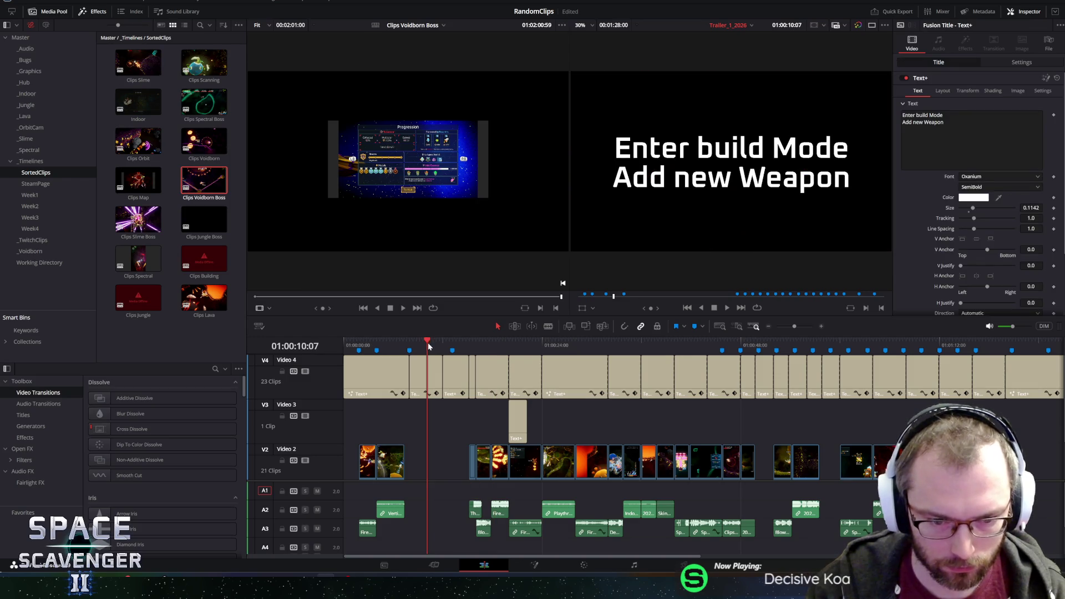
{"action": "scroll", "coordinate": [455, 425], "scroll_direction": "down", "scroll_amount": 2}
{"action": "key", "text": "F10"}
{"action": "left_click_drag", "start_coordinate": [421, 440], "coordinate": [353, 439]}
{"action": "scroll", "coordinate": [345, 377], "scroll_direction": "up", "scroll_amount": 2}
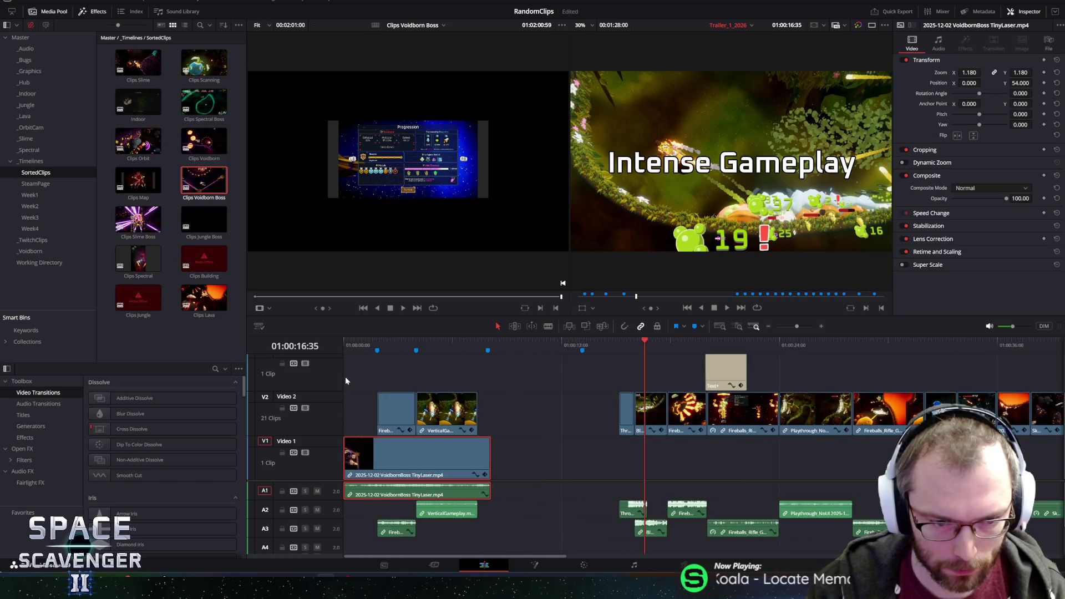
{"action": "scroll", "coordinate": [371, 383], "scroll_direction": "down", "scroll_amount": 4}
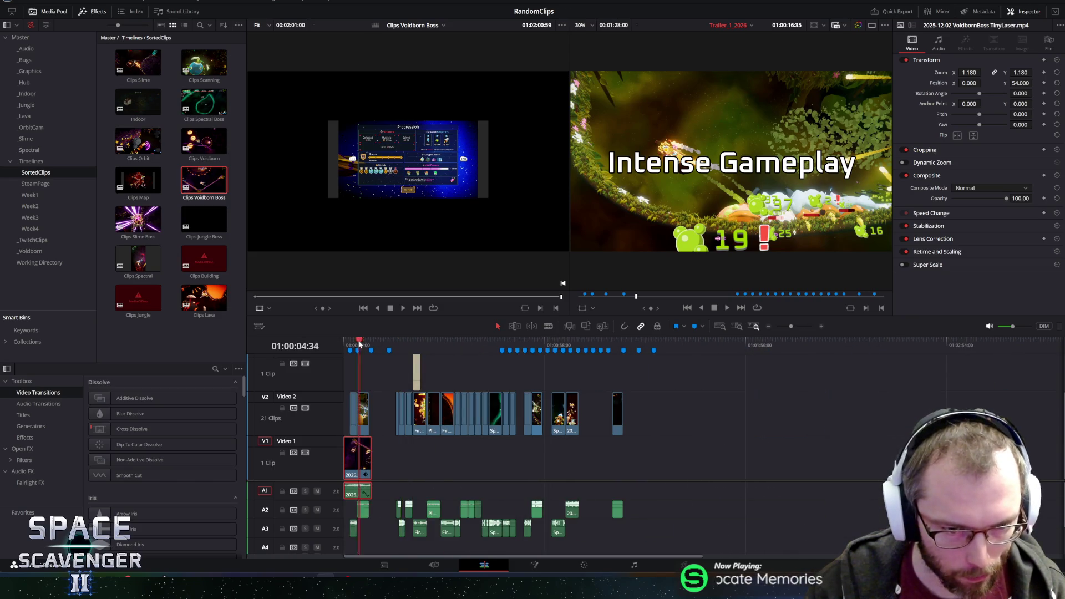
{"action": "key", "text": "Home"}
{"action": "scroll", "coordinate": [357, 437], "scroll_direction": "up", "scroll_amount": 5}
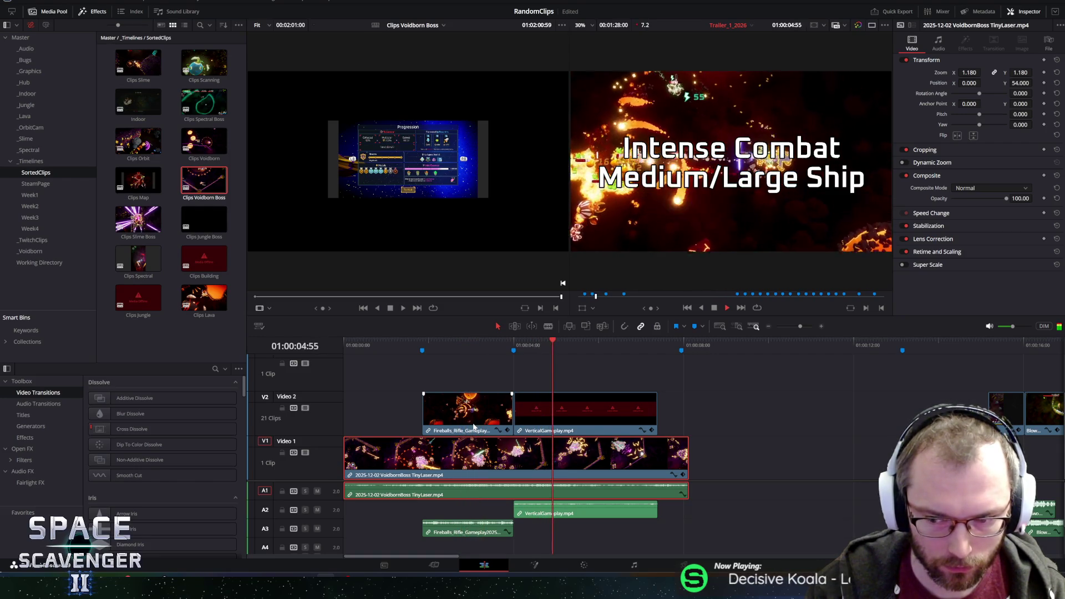
Delete the VerticalGameplay clip from Video 2 and play the edit from the beginning.
{"action": "left_click", "coordinate": [627, 409]}
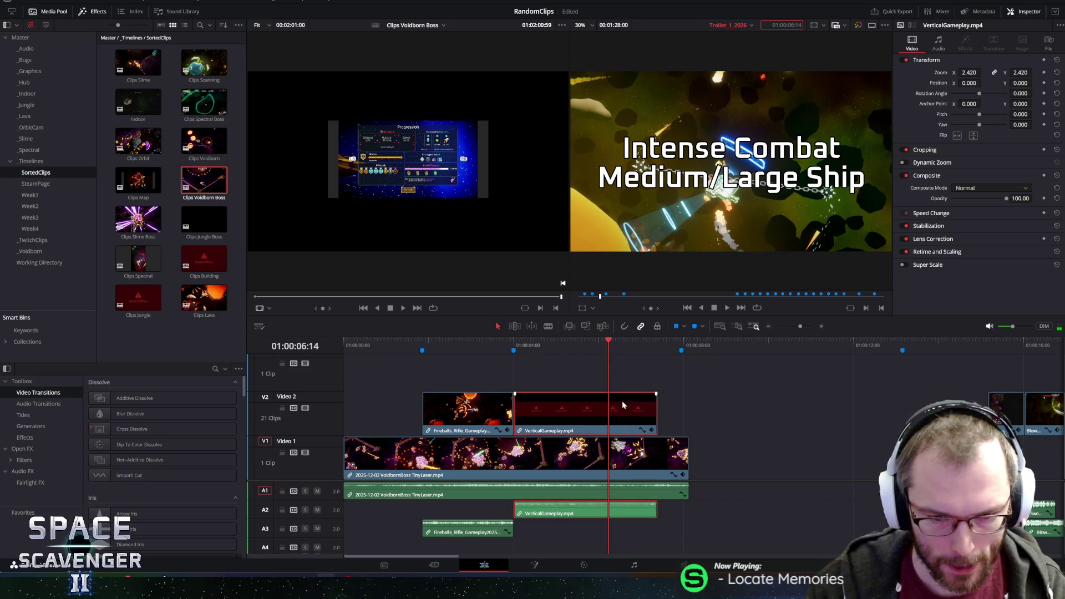
{"action": "key", "text": "BackSpace"}
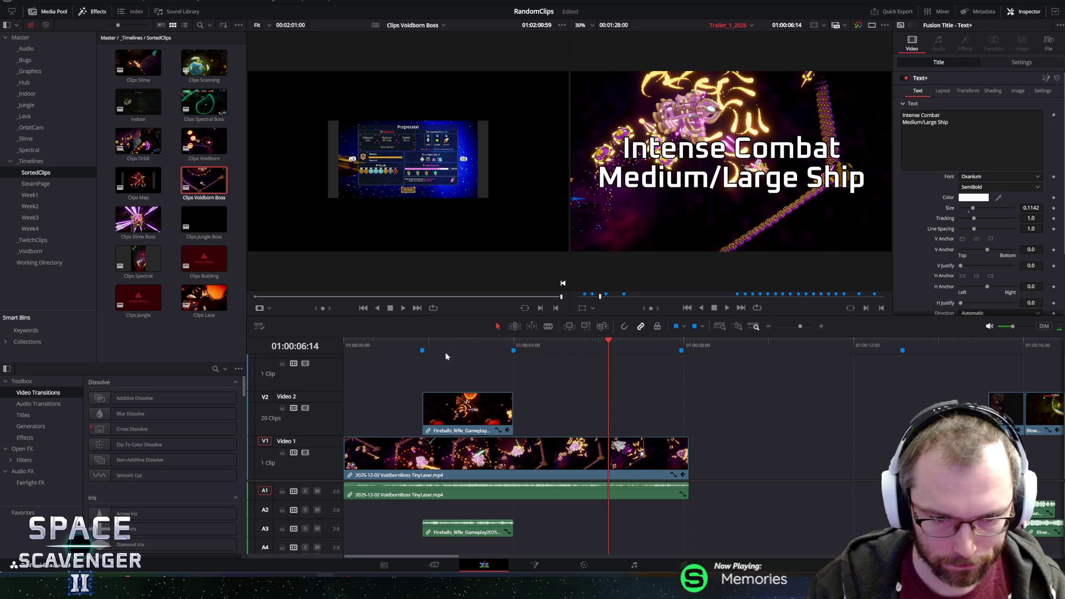
{"action": "left_click", "coordinate": [460, 411]}
{"action": "key", "text": "Home"}
{"action": "key", "text": "space"}
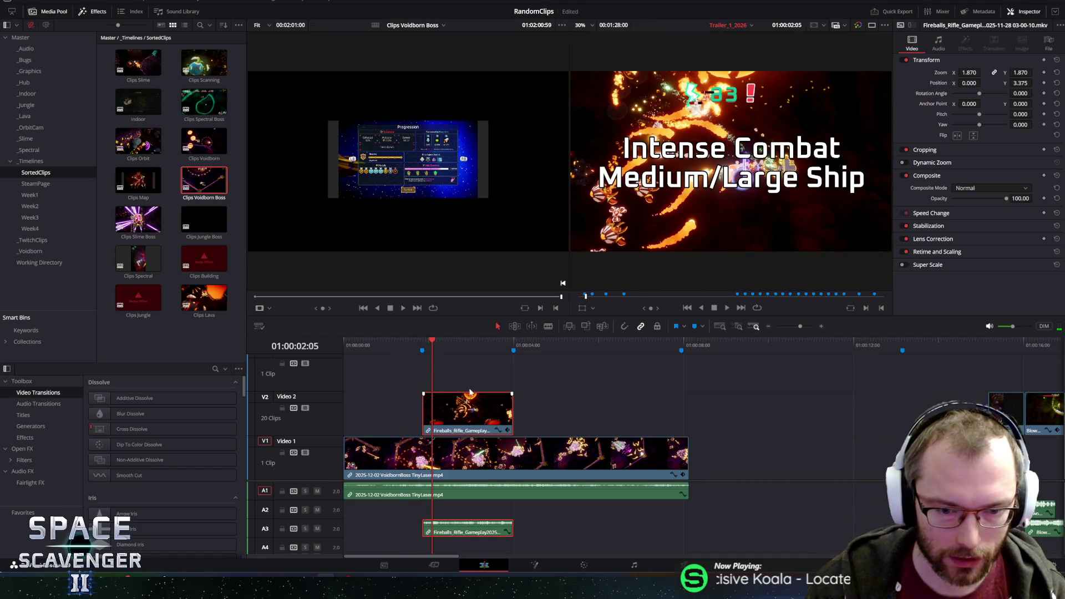
{"action": "key", "text": "Home"}
{"action": "key", "text": "space"}
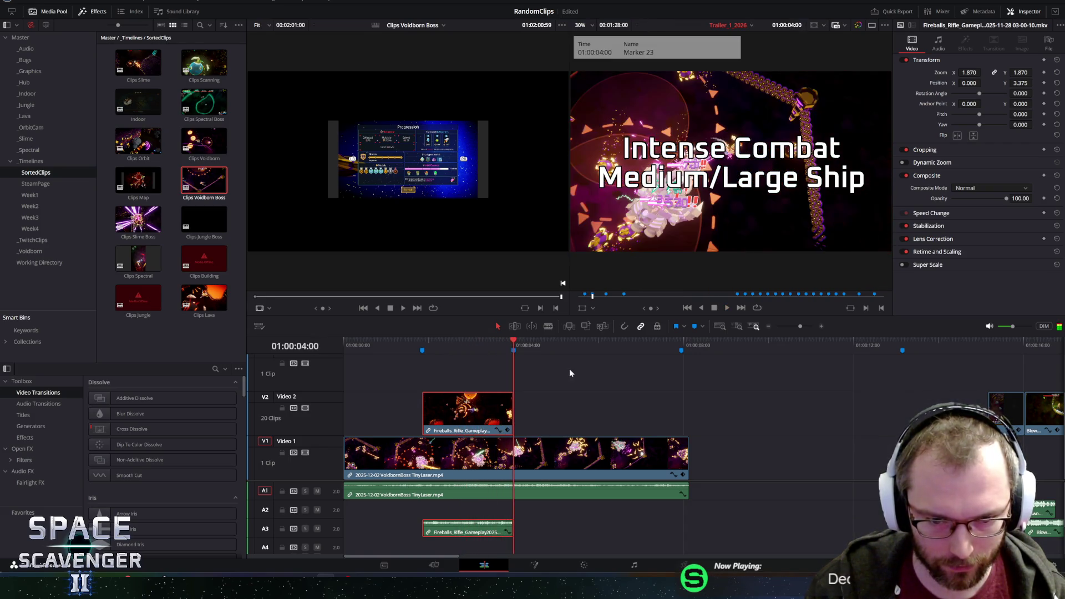
Move the Fireballs clip to start at 01:00:04:00 and review the placement.
{"action": "mouse_move", "coordinate": [493, 419]}
{"action": "left_mouse_down"}
{"action": "mouse_move", "coordinate": [585, 420]}
{"action": "mouse_move", "coordinate": [521, 423]}
{"action": "left_mouse_up"}
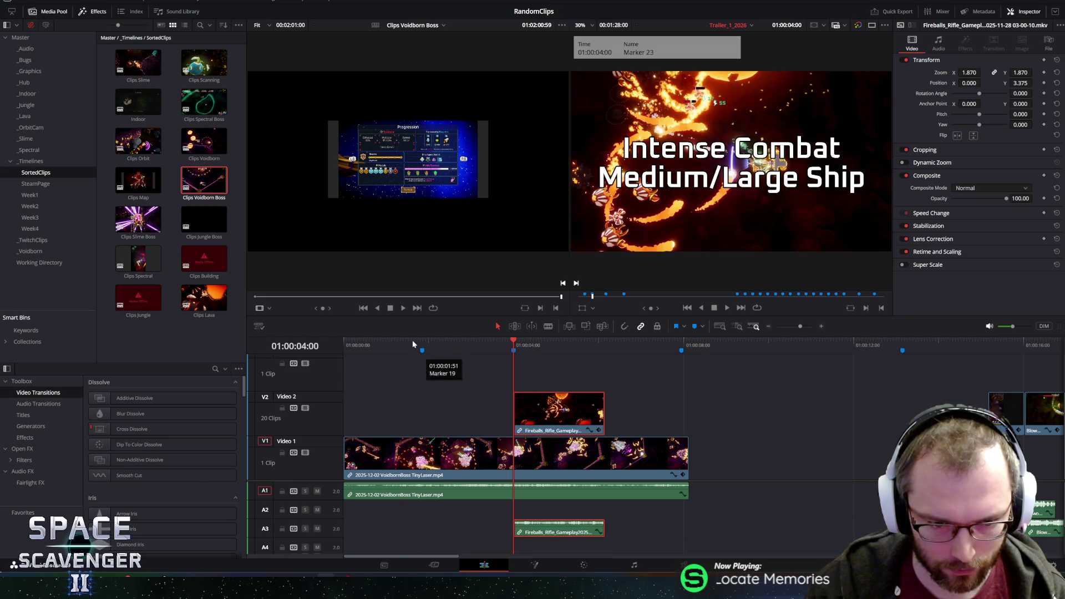
{"action": "left_click", "coordinate": [347, 346]}
{"action": "key", "text": "space"}
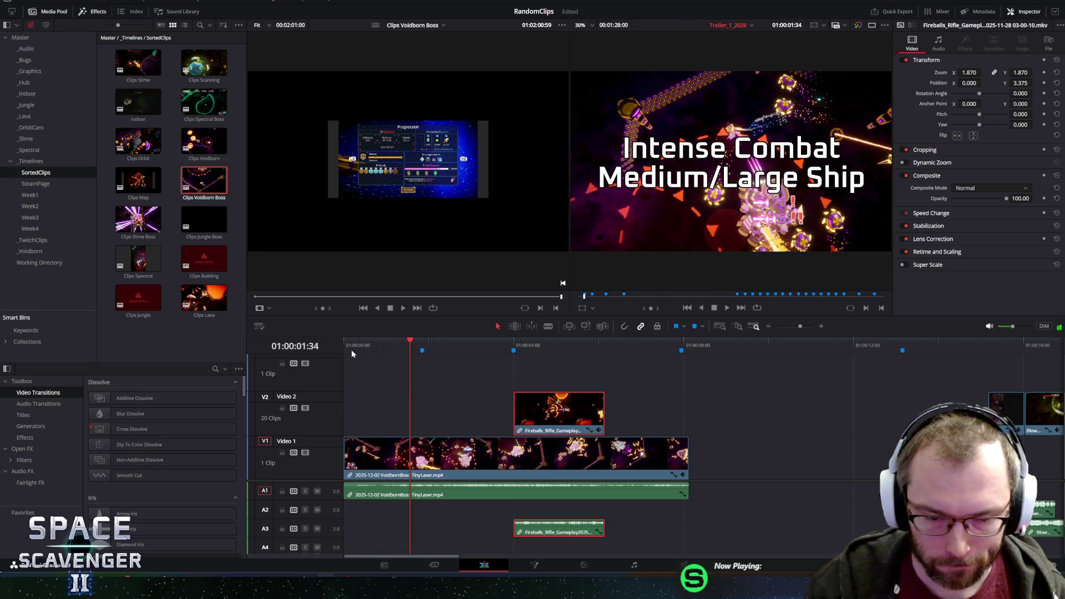
Trim the Voidborn boss clip's end to about 4 seconds, meeting the Fireballs clip.
{"action": "mouse_move", "coordinate": [347, 453]}
{"action": "left_mouse_down"}
{"action": "mouse_move", "coordinate": [411, 455]}
{"action": "mouse_move", "coordinate": [383, 463]}
{"action": "left_mouse_up"}
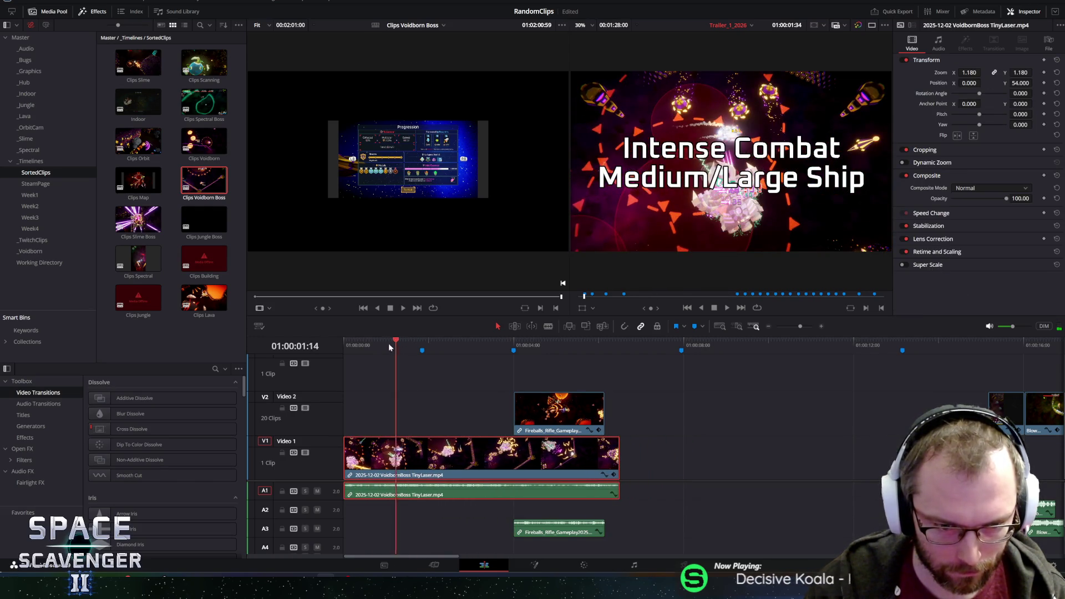
{"action": "key", "text": "Home"}
{"action": "key", "text": "space"}
{"action": "mouse_move", "coordinate": [614, 462]}
{"action": "left_mouse_down"}
{"action": "mouse_move", "coordinate": [504, 461]}
{"action": "mouse_move", "coordinate": [514, 460]}
{"action": "left_mouse_up"}
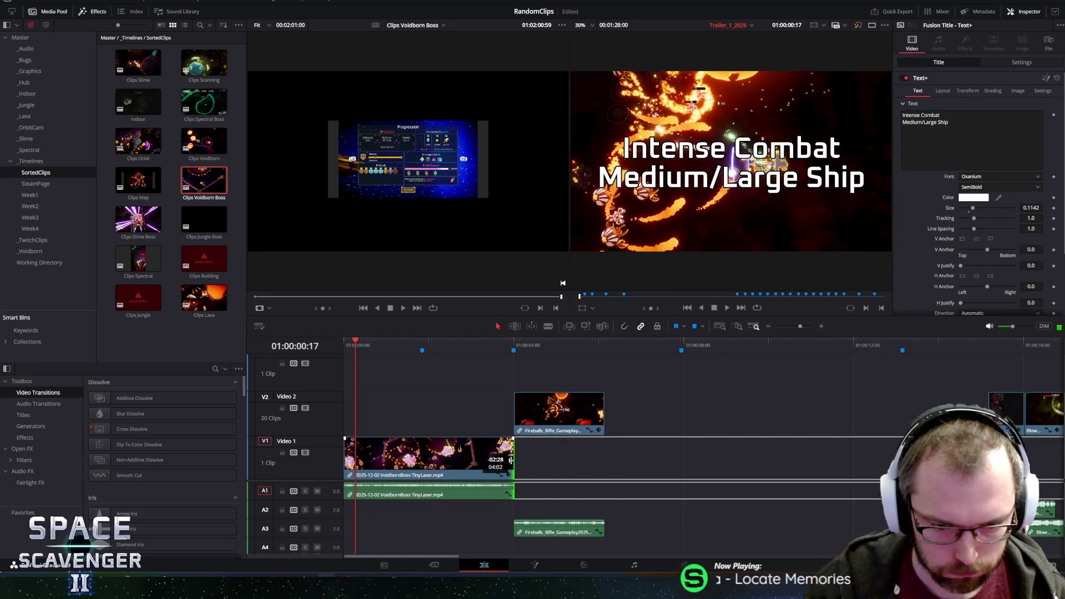
{"action": "left_click_drag", "start_coordinate": [388, 345], "coordinate": [287, 345]}
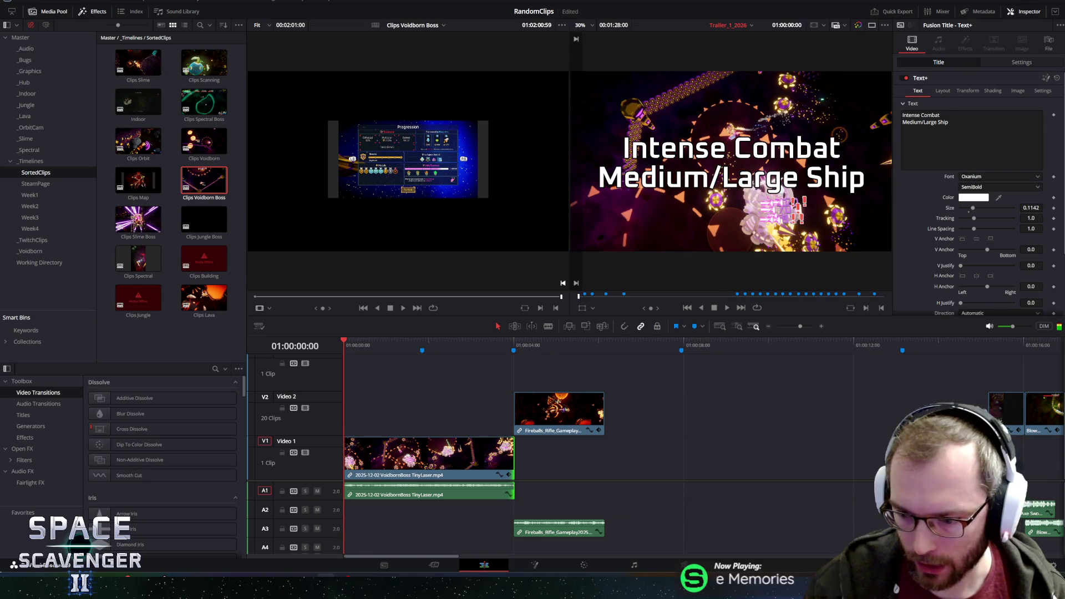
{"action": "right_click", "coordinate": [805, 589]}
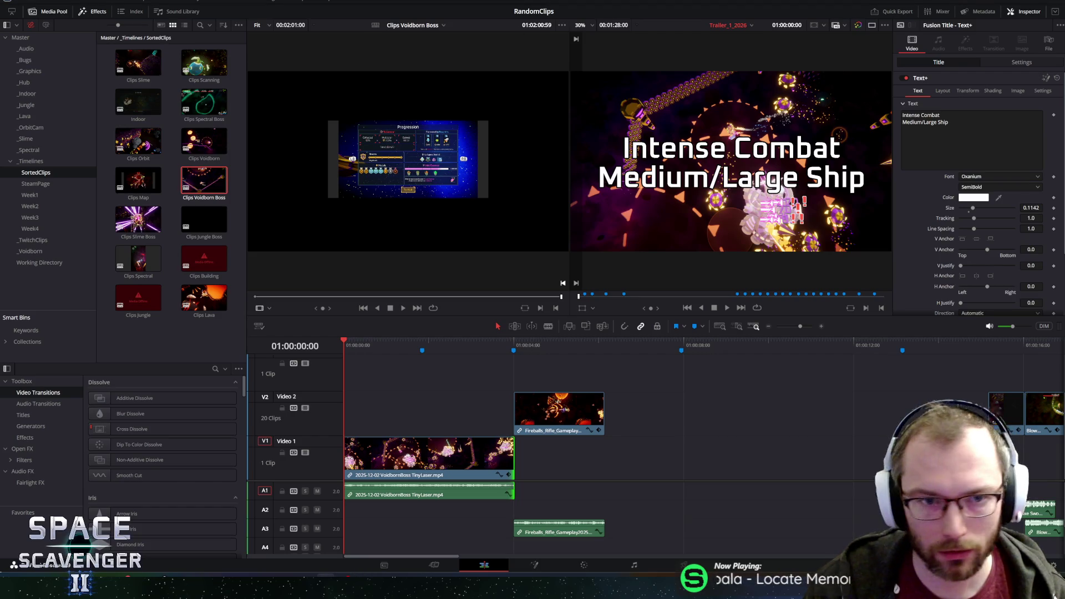
Raise the Video 1 Voidborn boss clip's Zoom from 1.180 to 2.100 and play back to check.
{"action": "key", "text": "space"}
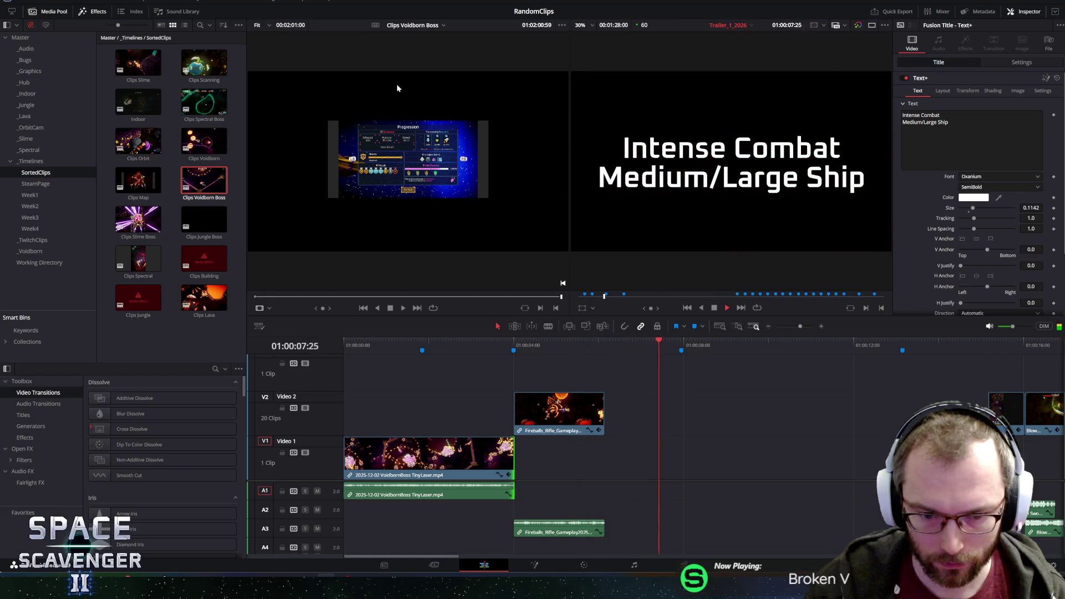
{"action": "key", "text": "space"}
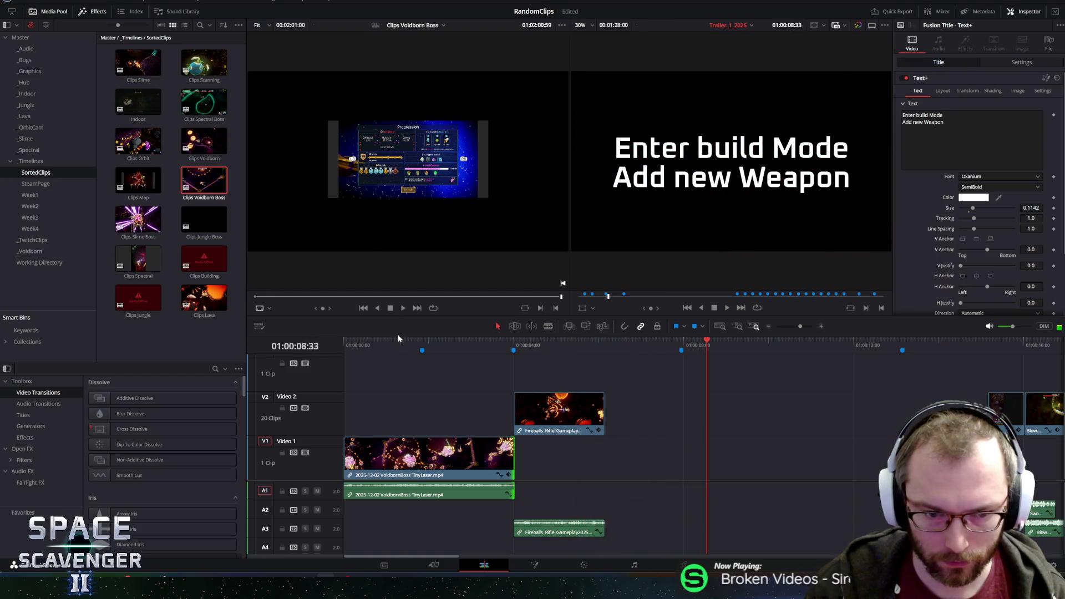
{"action": "left_click", "coordinate": [392, 340]}
{"action": "key", "text": "Home"}
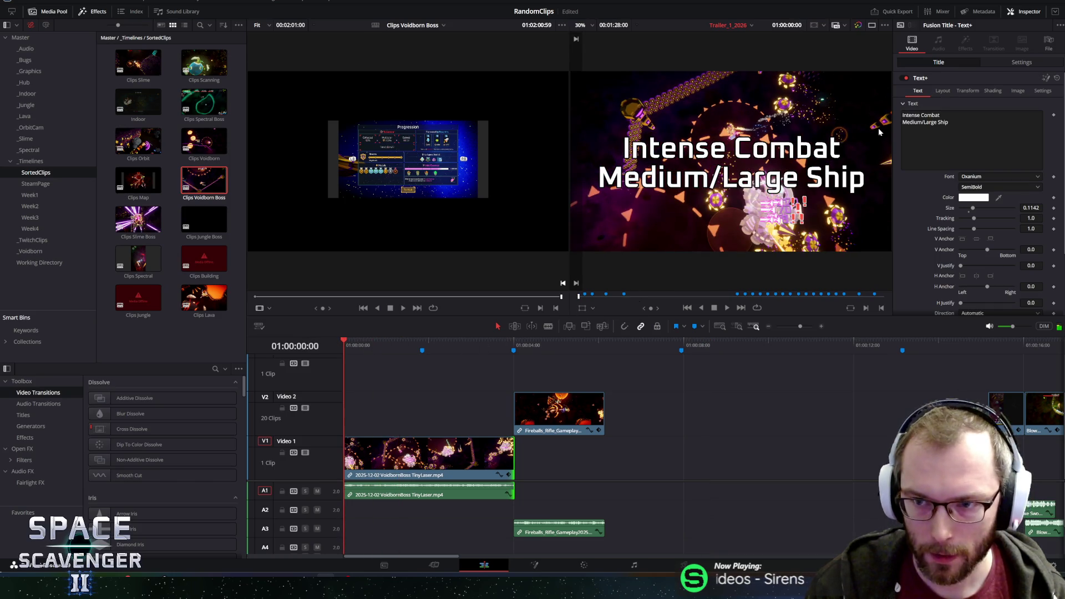
{"action": "left_click", "coordinate": [450, 463]}
{"action": "left_click_drag", "start_coordinate": [968, 72], "coordinate": [983, 72]}
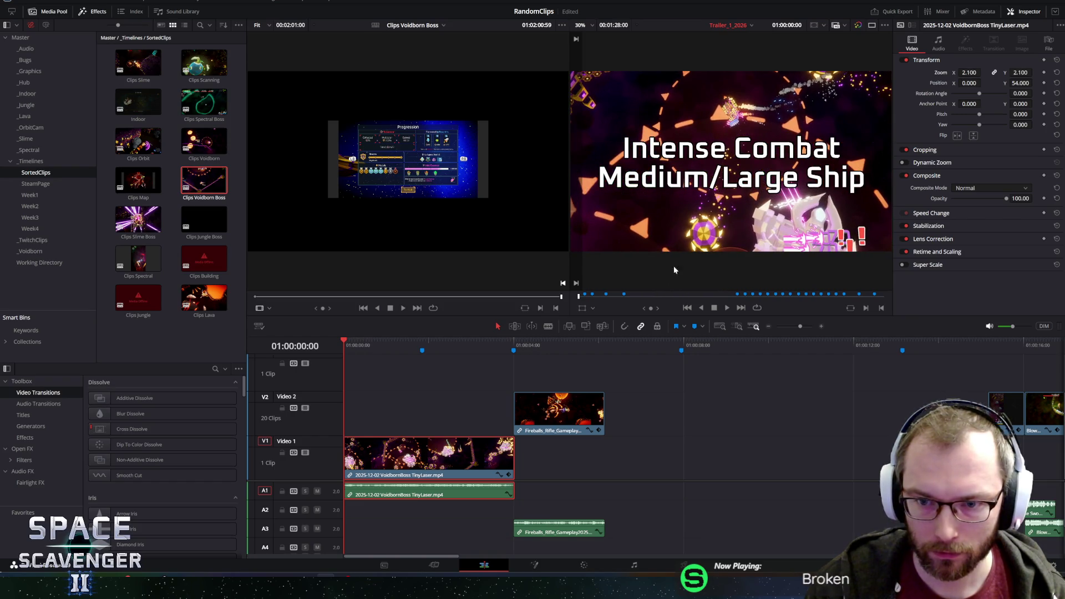
{"action": "key", "text": "space"}
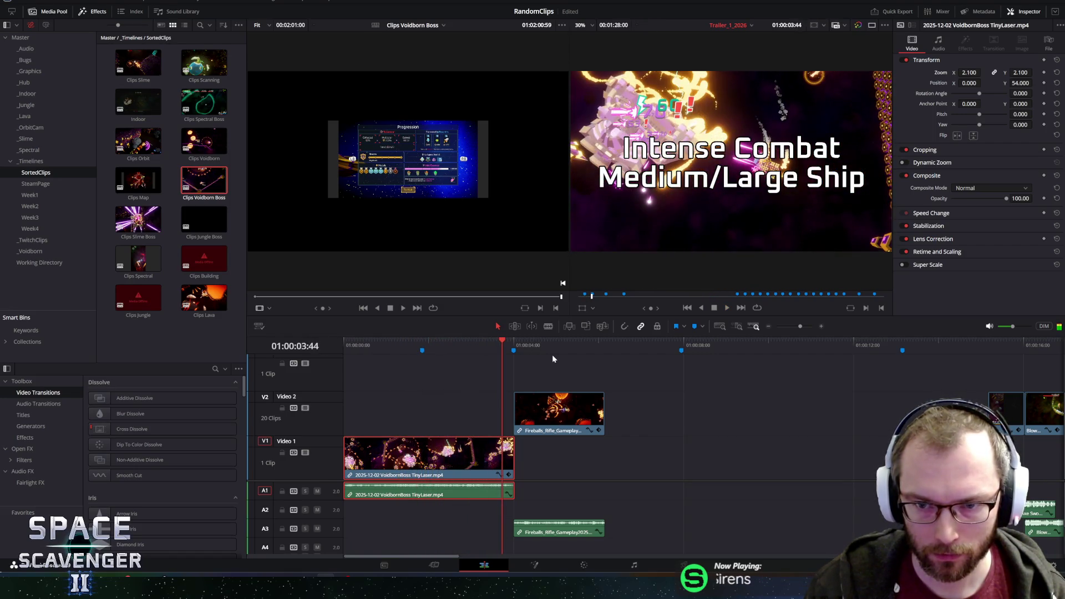
{"action": "key", "text": "space"}
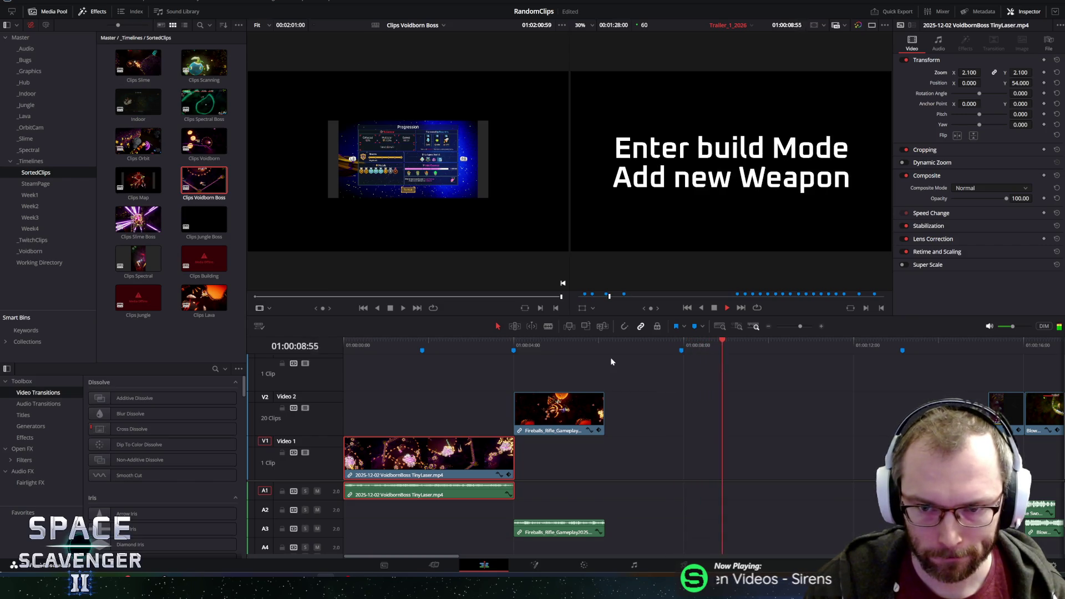
{"action": "scroll", "coordinate": [645, 414], "scroll_direction": "down", "scroll_amount": 3}
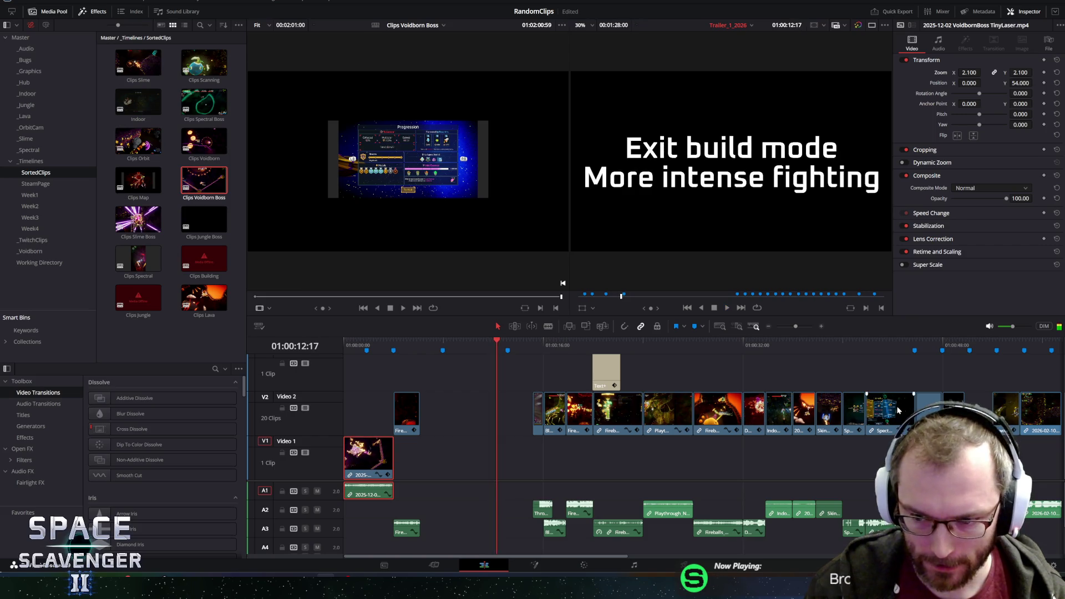
Paste a copy of the Spectral Sword clip onto Video 2 at 01:00:08:00, where Enter build Mode begins.
{"action": "scroll", "coordinate": [853, 413], "scroll_direction": "down", "scroll_amount": 1}
{"action": "left_click", "coordinate": [970, 402]}
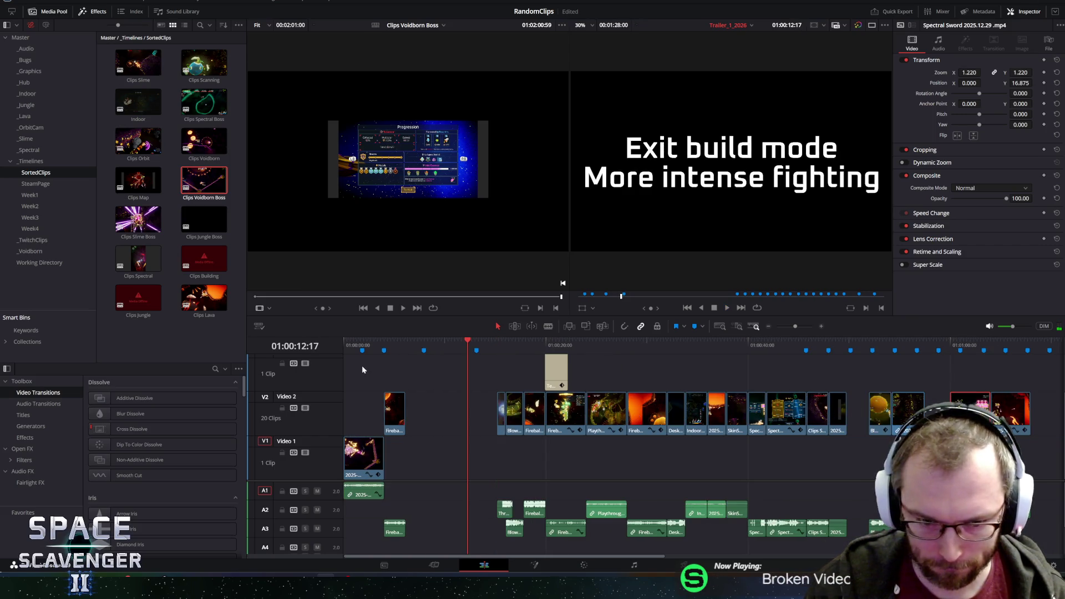
{"action": "left_click_drag", "start_coordinate": [434, 342], "coordinate": [425, 344]}
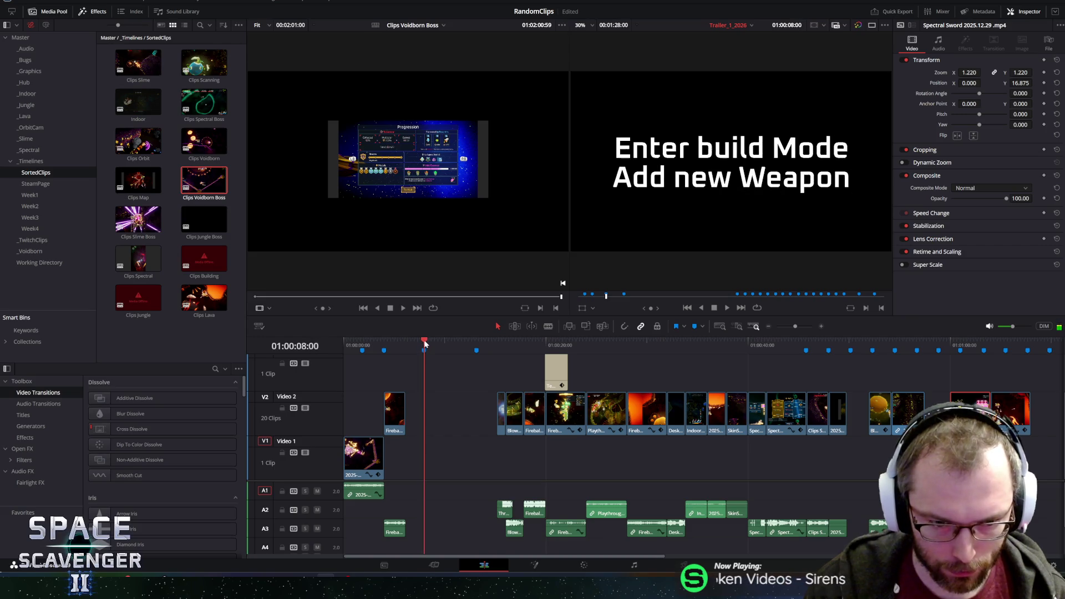
{"action": "key", "text": "ctrl+v"}
{"action": "left_click", "coordinate": [411, 343]}
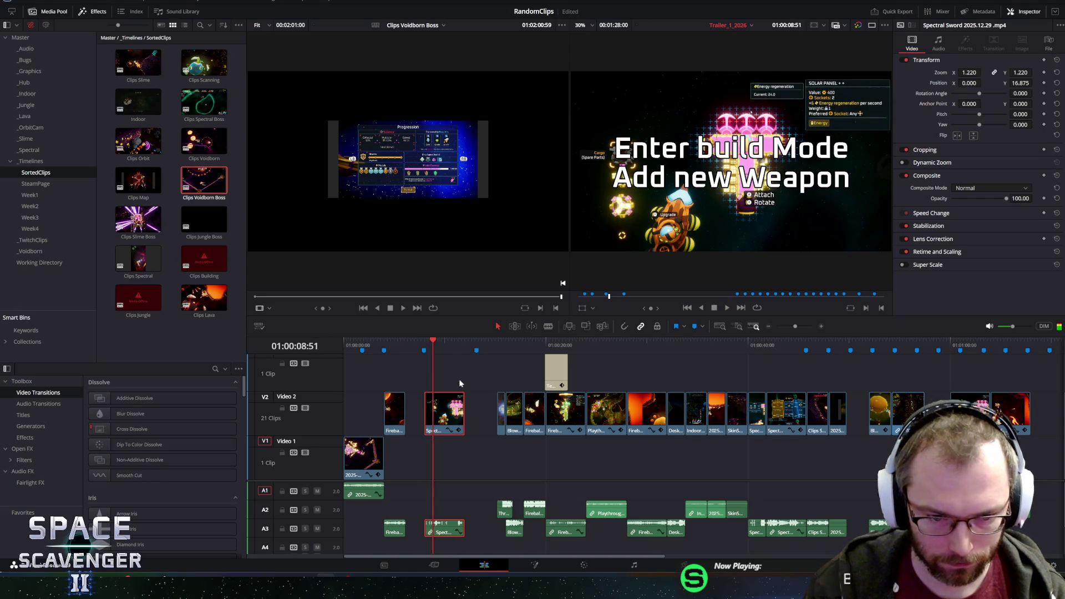
{"action": "scroll", "coordinate": [459, 383], "scroll_direction": "up", "scroll_amount": 5}
Nudge the pasted Spectral Sword clip by a few frames, replaying until it aligns with the title.
{"action": "left_click_drag", "start_coordinate": [622, 405], "coordinate": [619, 405]}
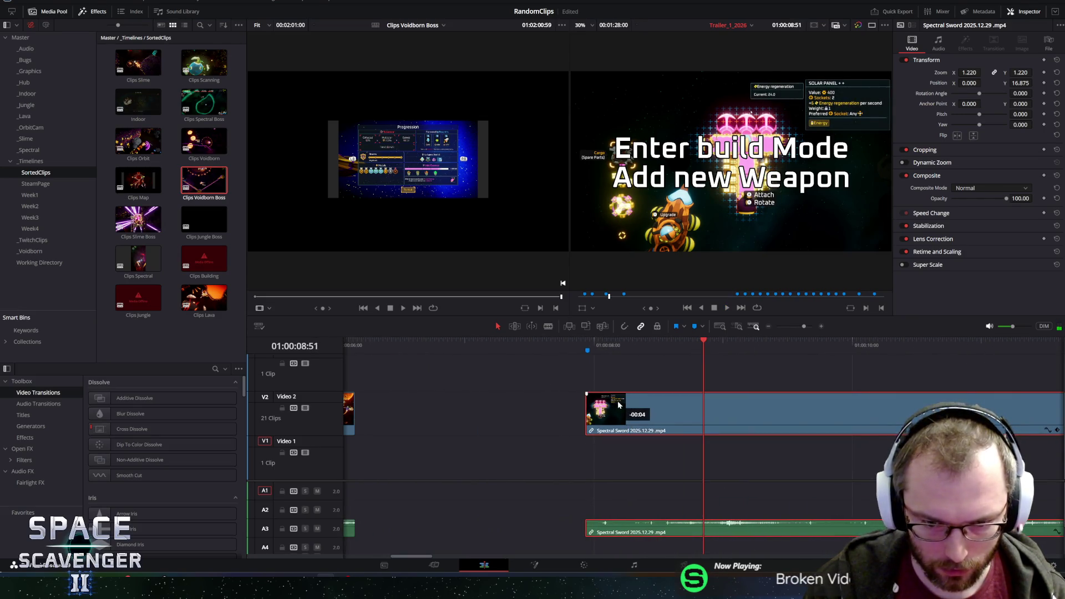
{"action": "left_click", "coordinate": [530, 340]}
{"action": "key", "text": "space"}
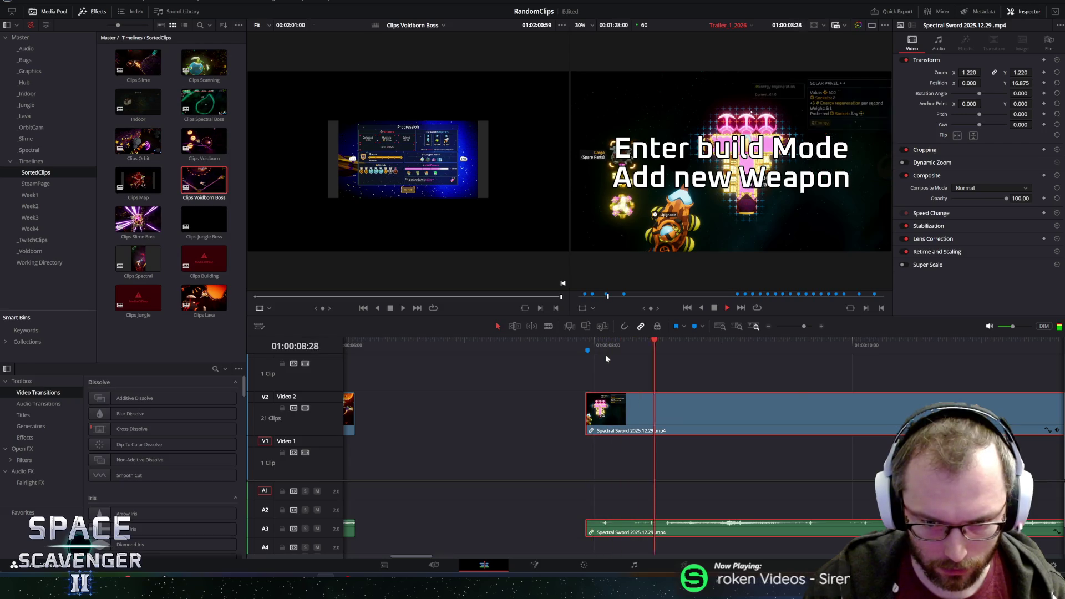
{"action": "key", "text": "space"}
{"action": "left_click_drag", "start_coordinate": [601, 399], "coordinate": [604, 400]}
{"action": "left_click", "coordinate": [514, 345]}
{"action": "key", "text": "space"}
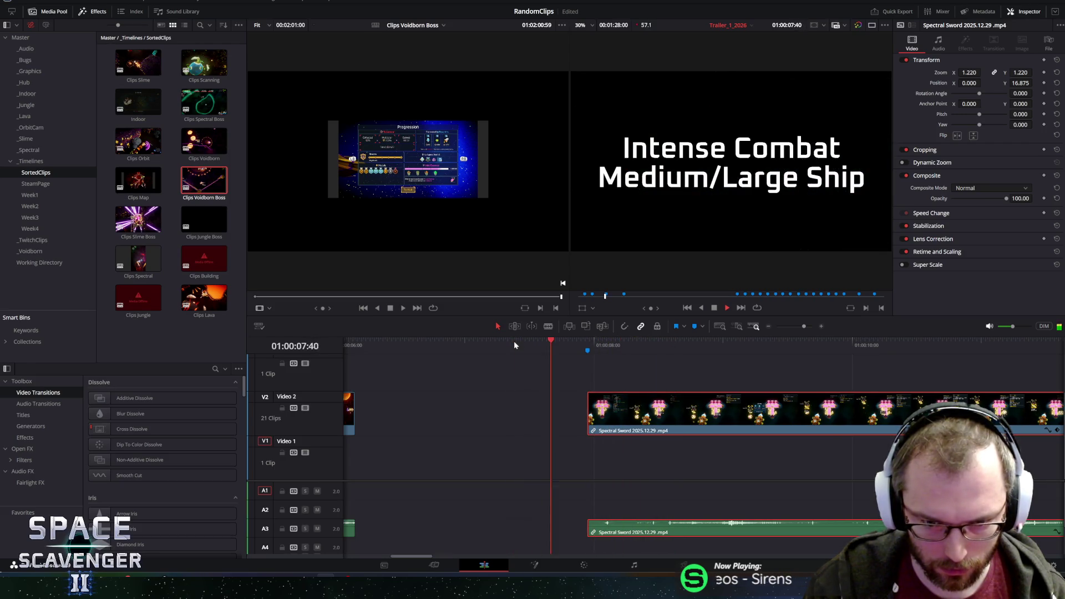
{"action": "key", "text": "space"}
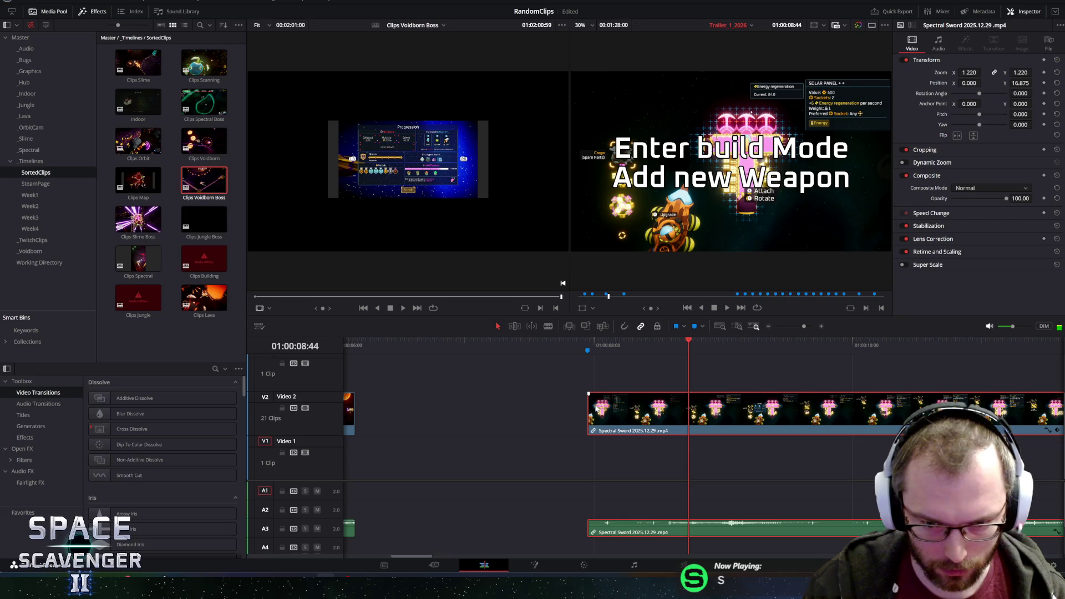
{"action": "left_click_drag", "start_coordinate": [599, 408], "coordinate": [596, 409]}
{"action": "left_click", "coordinate": [443, 345]}
{"action": "key", "text": "space"}
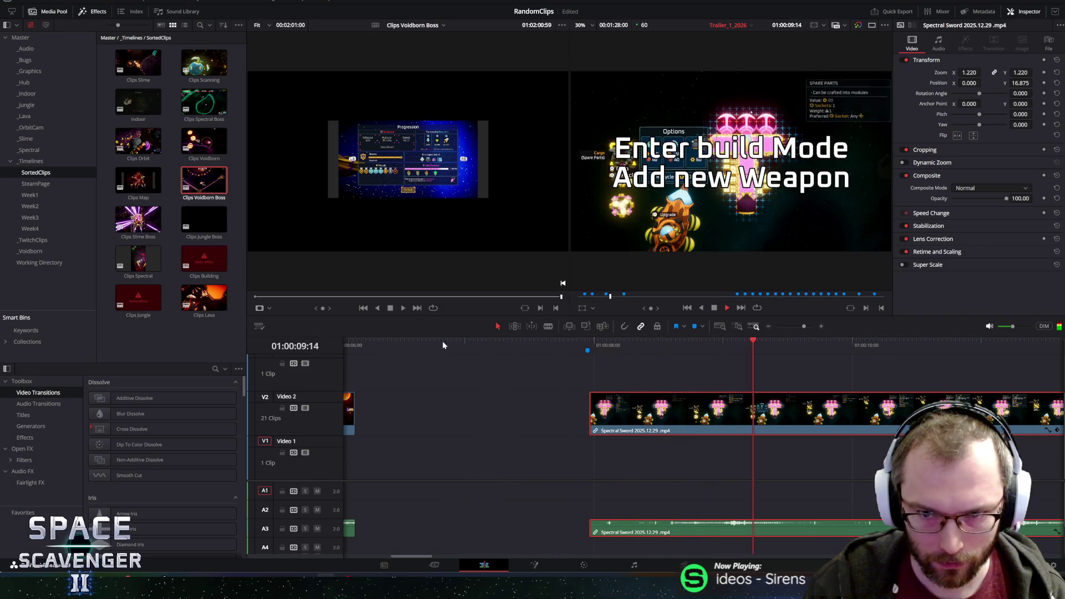
{"action": "scroll", "coordinate": [518, 425], "scroll_direction": "down", "scroll_amount": 1}
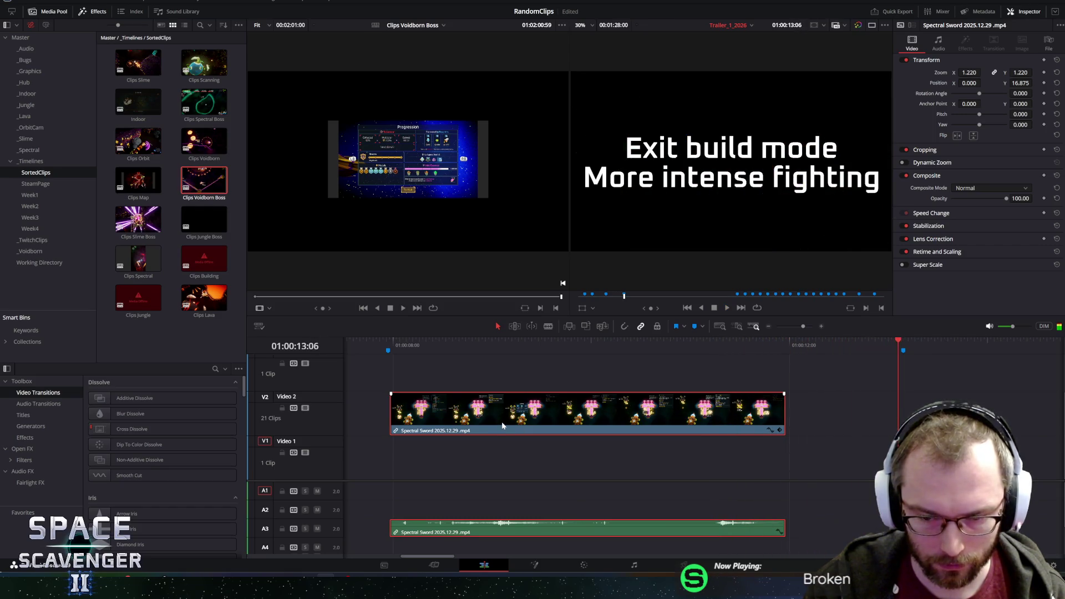
{"action": "scroll", "coordinate": [501, 421], "scroll_direction": "down", "scroll_amount": 2}
{"action": "scroll", "coordinate": [552, 417], "scroll_direction": "down", "scroll_amount": 2}
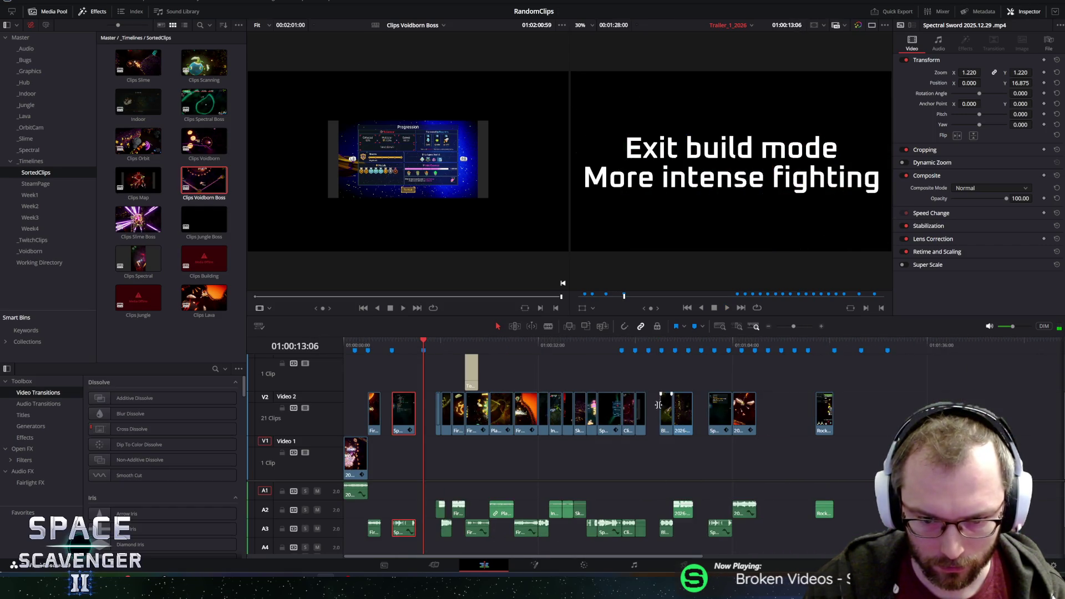
{"action": "scroll", "coordinate": [610, 410], "scroll_direction": "up", "scroll_amount": 2}
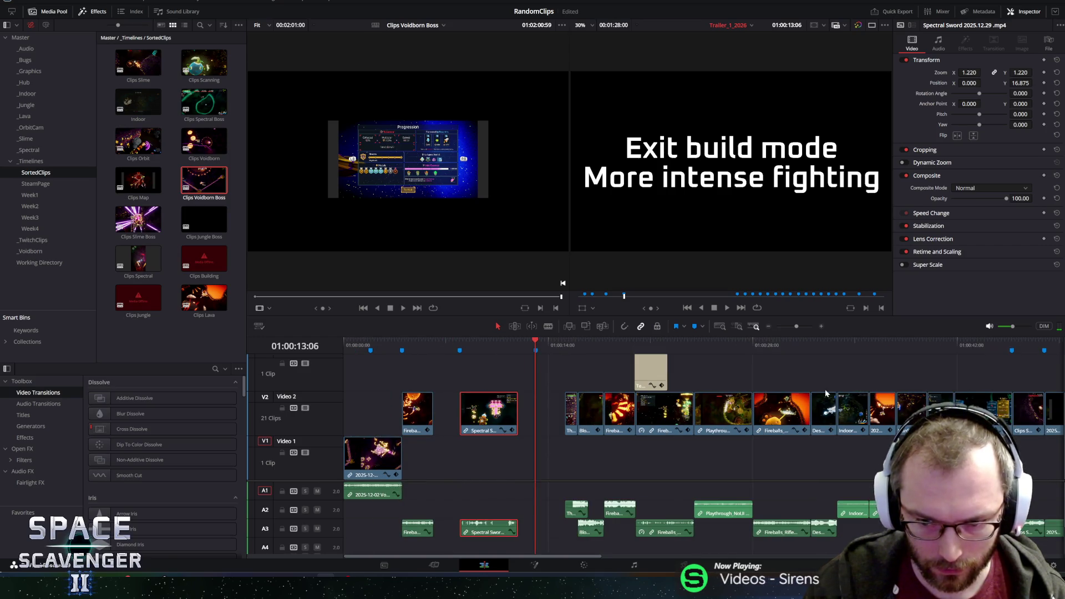
{"action": "left_click", "coordinate": [877, 341]}
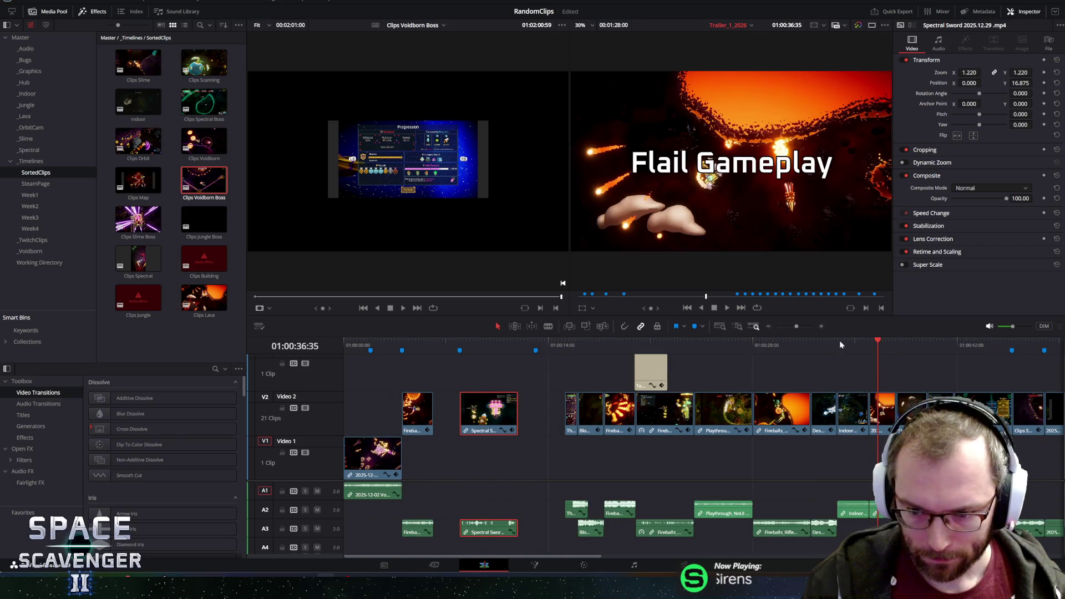
{"action": "left_click", "coordinate": [1020, 345]}
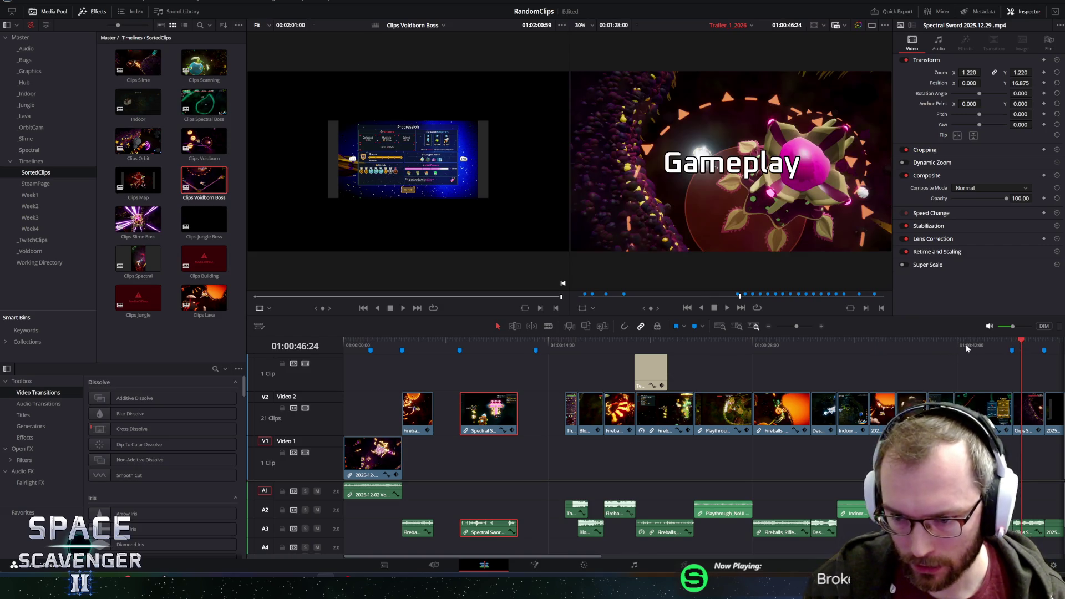
{"action": "left_click", "coordinate": [944, 344]}
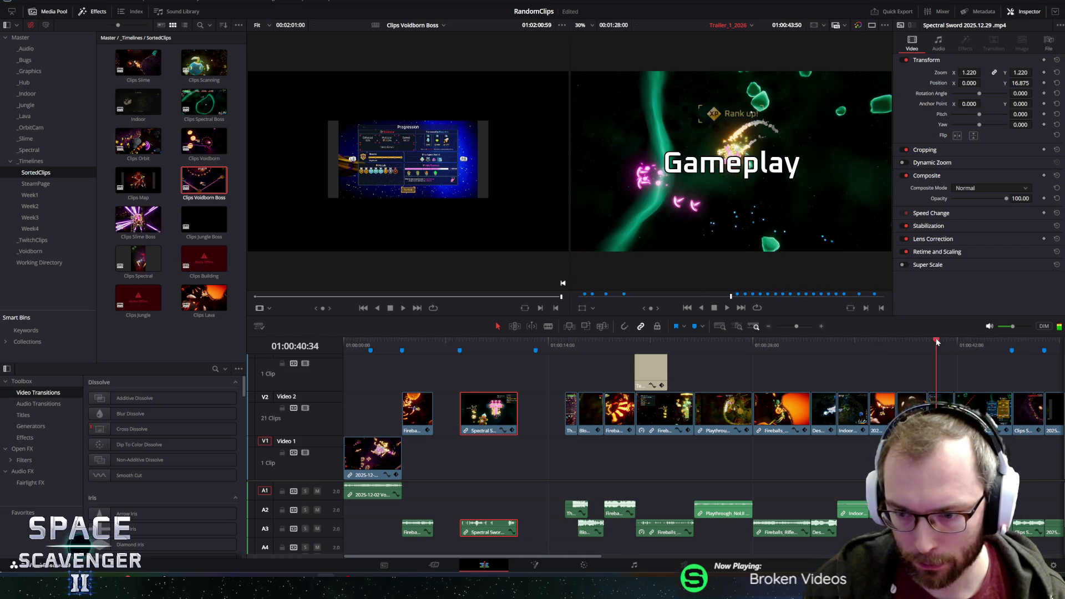
{"action": "left_click", "coordinate": [936, 344]}
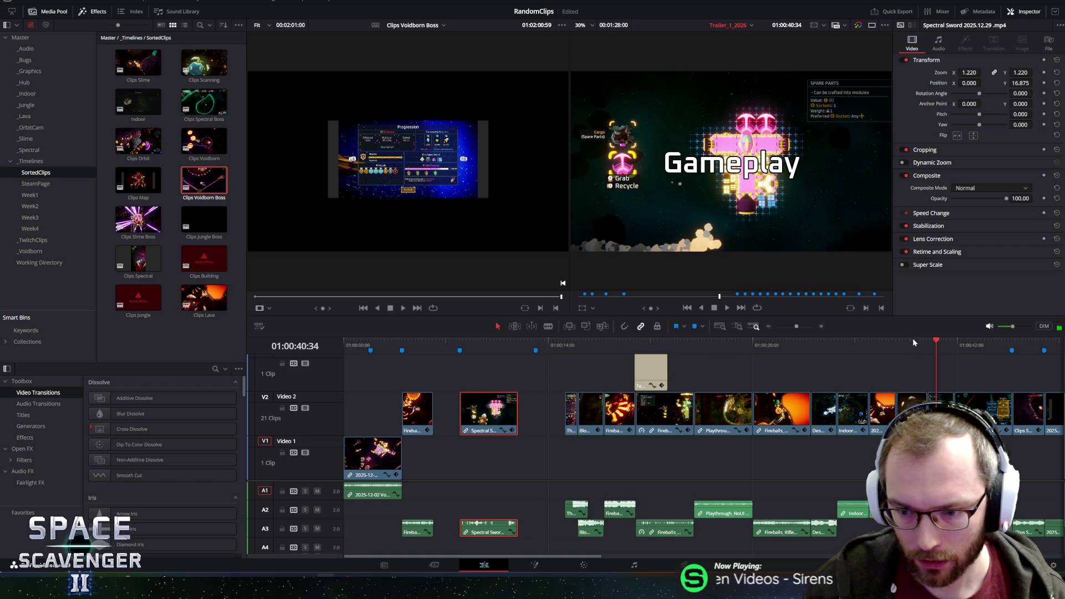
{"action": "key", "text": "space"}
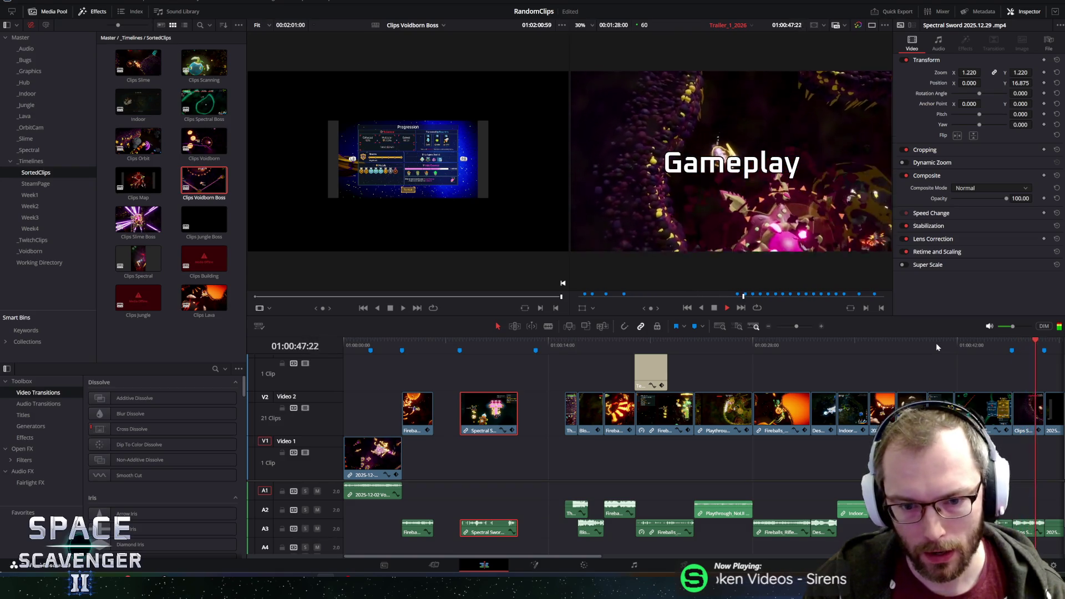
{"action": "left_click", "coordinate": [937, 382]}
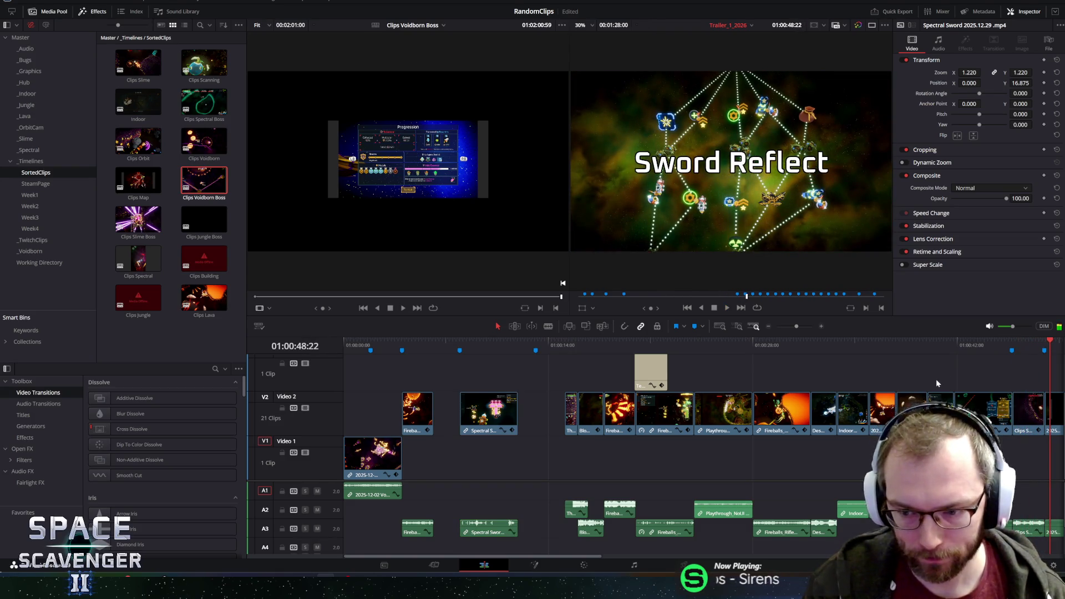
{"action": "left_click_drag", "start_coordinate": [952, 406], "coordinate": [968, 413]}
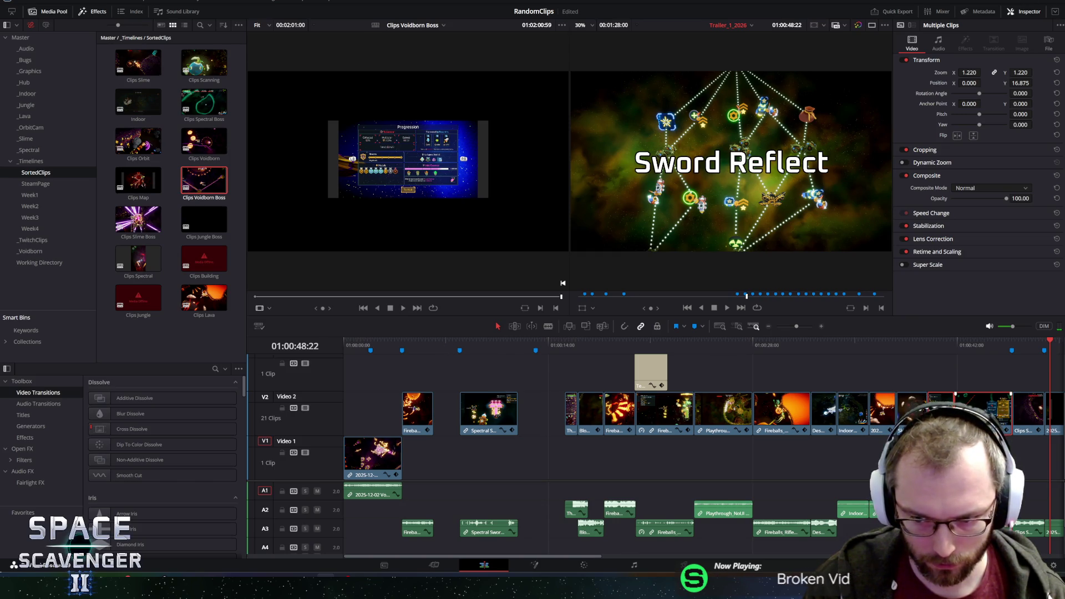
Move the two selected clips down to Video 1, undoing and redoing the move.
{"action": "key", "text": "alt+Down"}
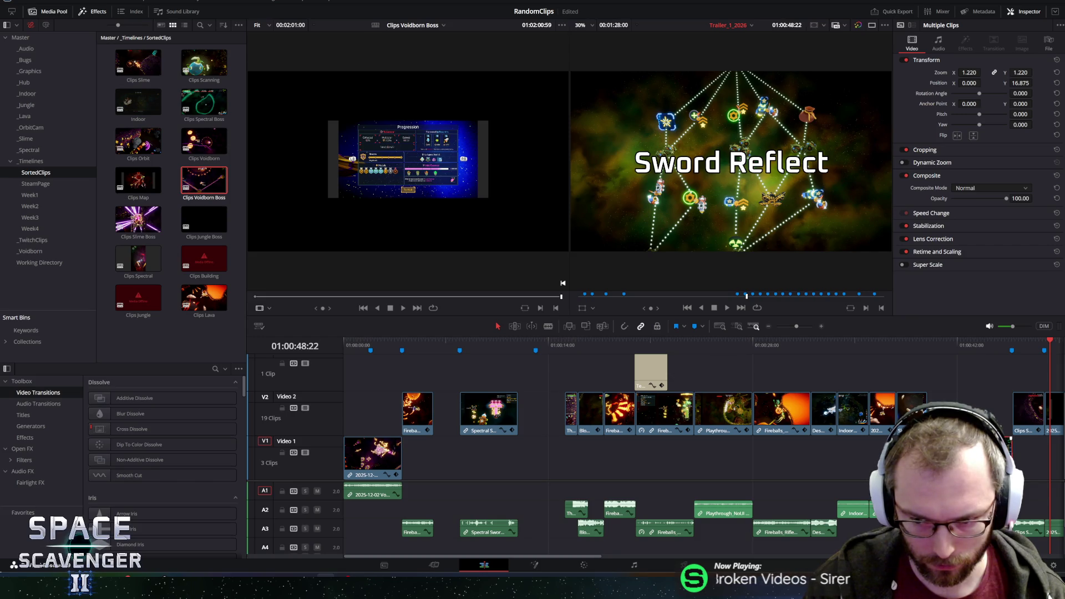
{"action": "key", "text": "ctrl+z"}
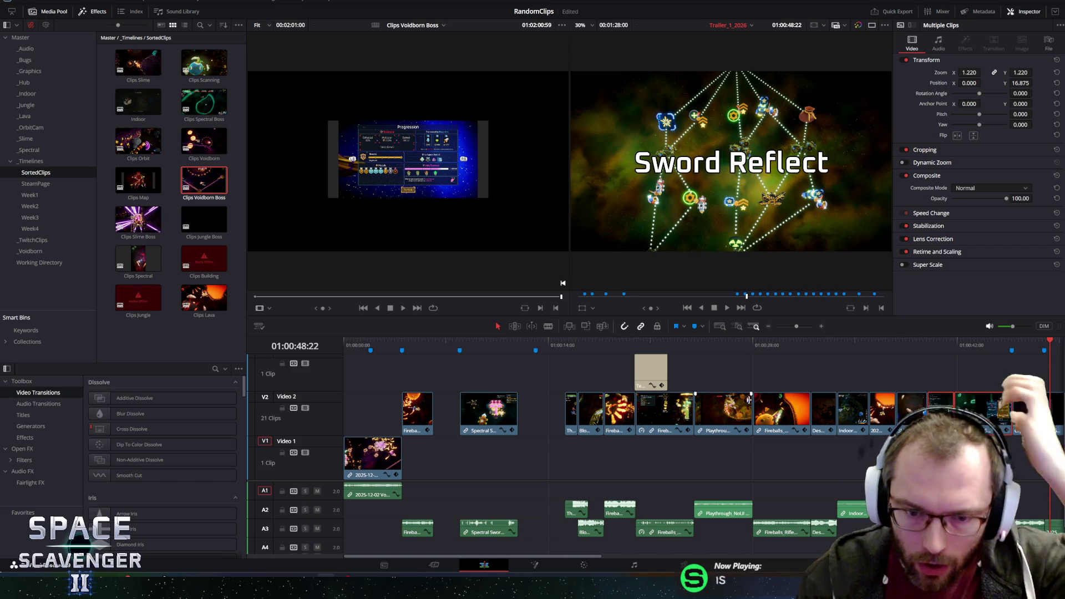
{"action": "key", "text": "alt+Down"}
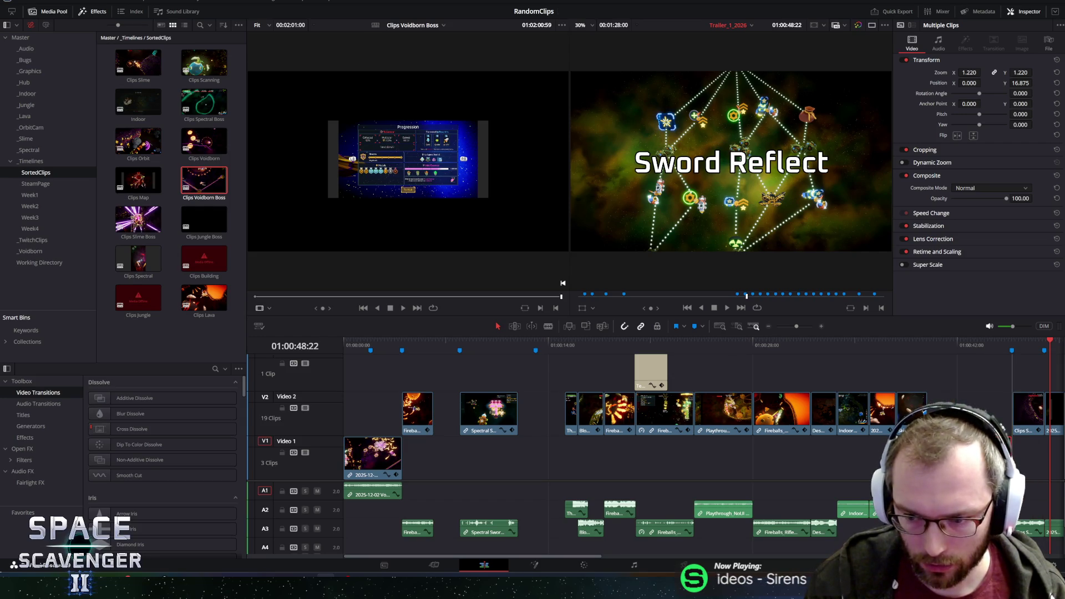
Paste the two Spectral Sword clips onto Video 1 right after the SkinSwapping clip, around 40 seconds.
{"action": "left_click", "coordinate": [452, 340]}
{"action": "key", "text": "ctrl+v"}
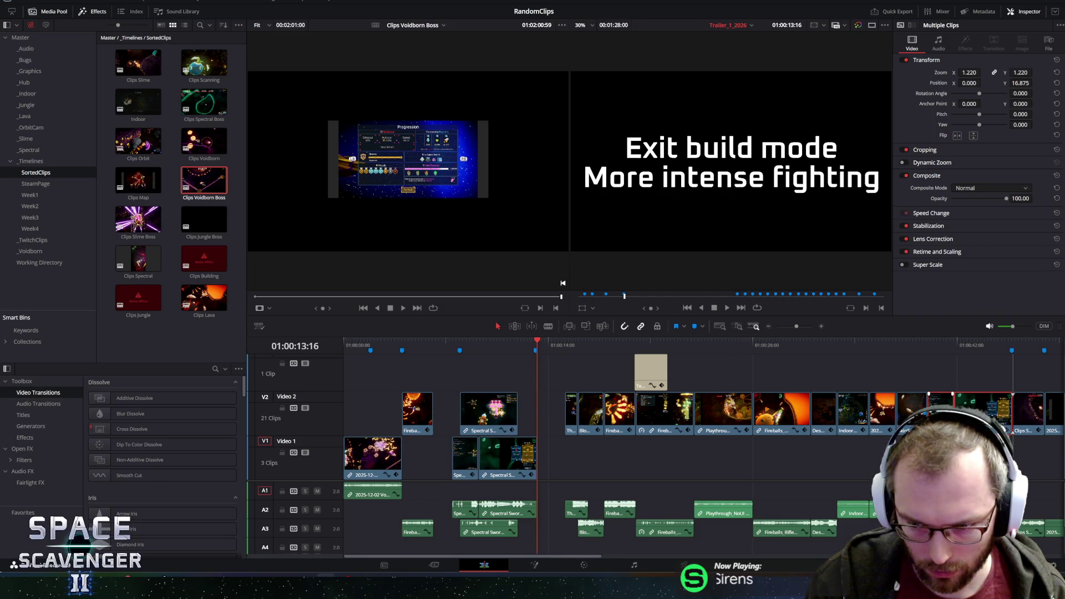
{"action": "scroll", "coordinate": [1013, 404], "scroll_direction": "up", "scroll_amount": 3}
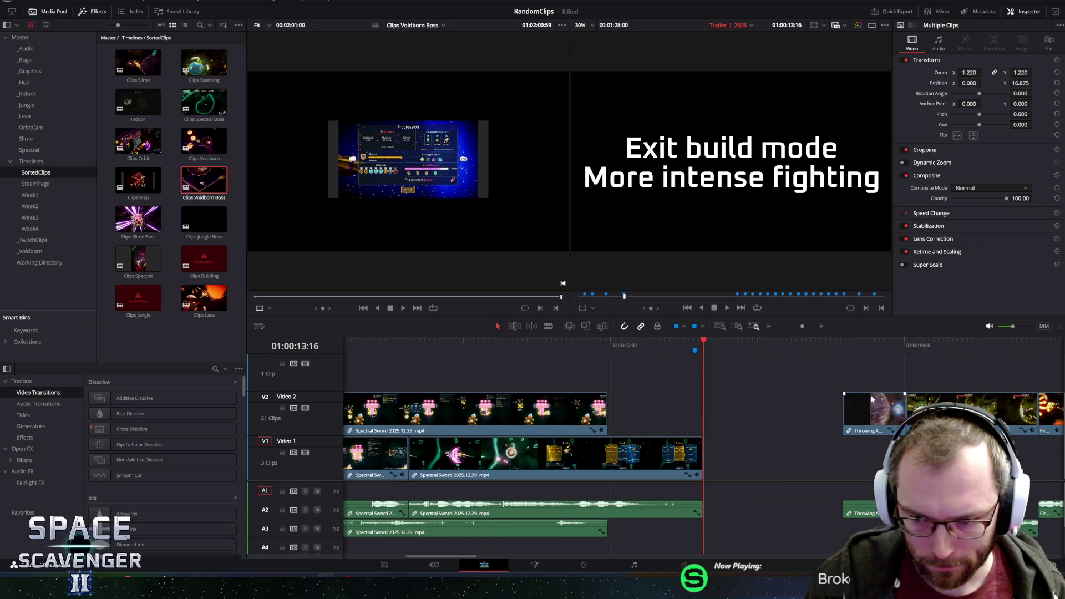
{"action": "scroll", "coordinate": [768, 385], "scroll_direction": "down", "scroll_amount": 4}
{"action": "left_click", "coordinate": [710, 348]}
{"action": "scroll", "coordinate": [459, 381], "scroll_direction": "up", "scroll_amount": 5}
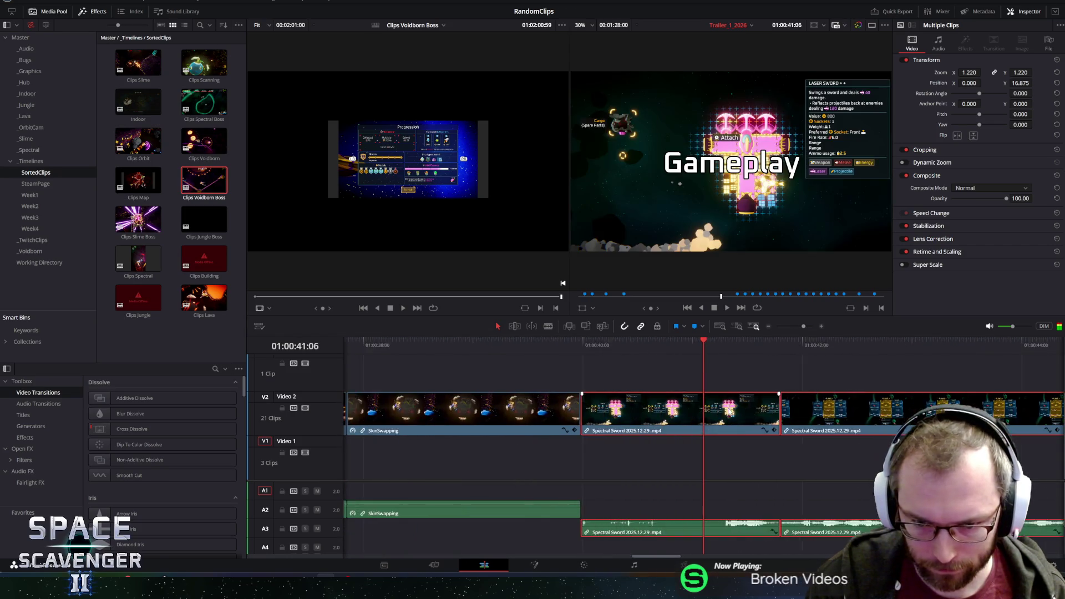
{"action": "left_click", "coordinate": [463, 346]}
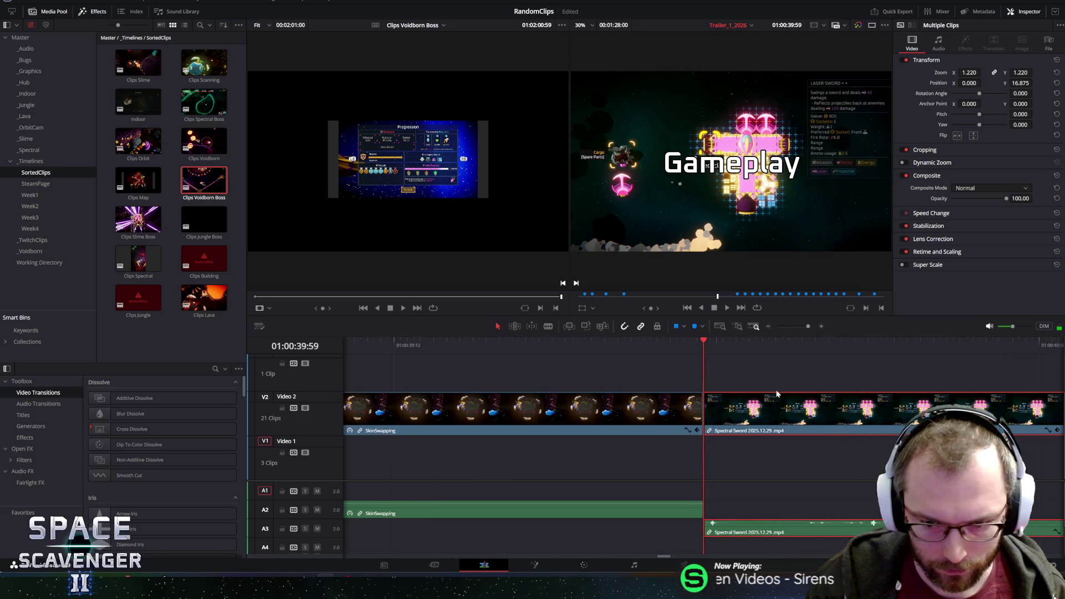
{"action": "scroll", "coordinate": [632, 435], "scroll_direction": "down", "scroll_amount": 5}
{"action": "scroll", "coordinate": [465, 406], "scroll_direction": "up", "scroll_amount": 5}
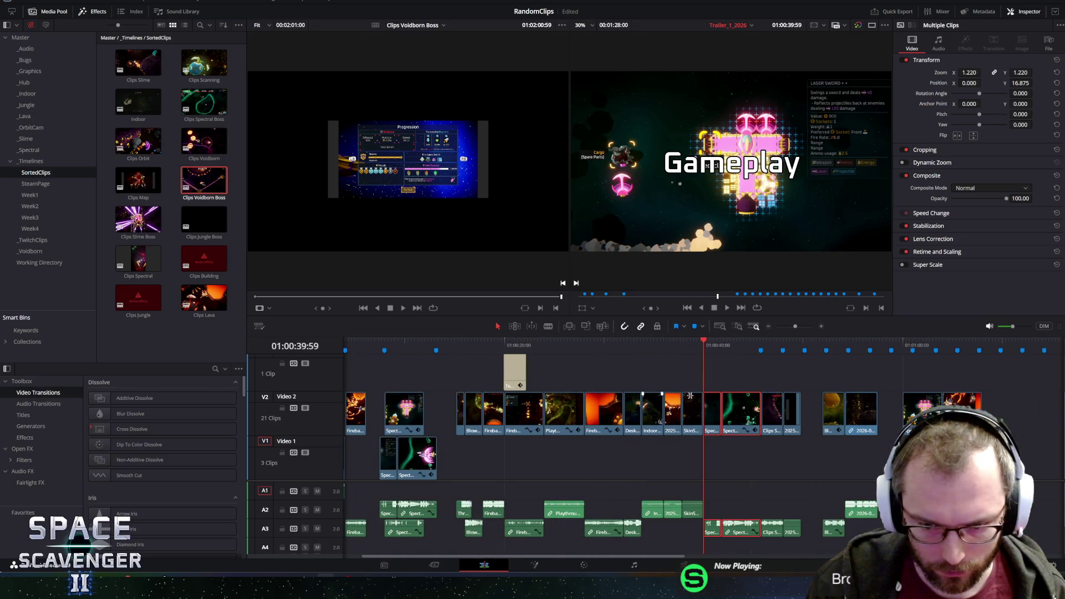
Replay the cut, then zoom the timeline in on the opening around 01:00:07:26.
{"action": "left_click", "coordinate": [703, 342]}
{"action": "key", "text": "space"}
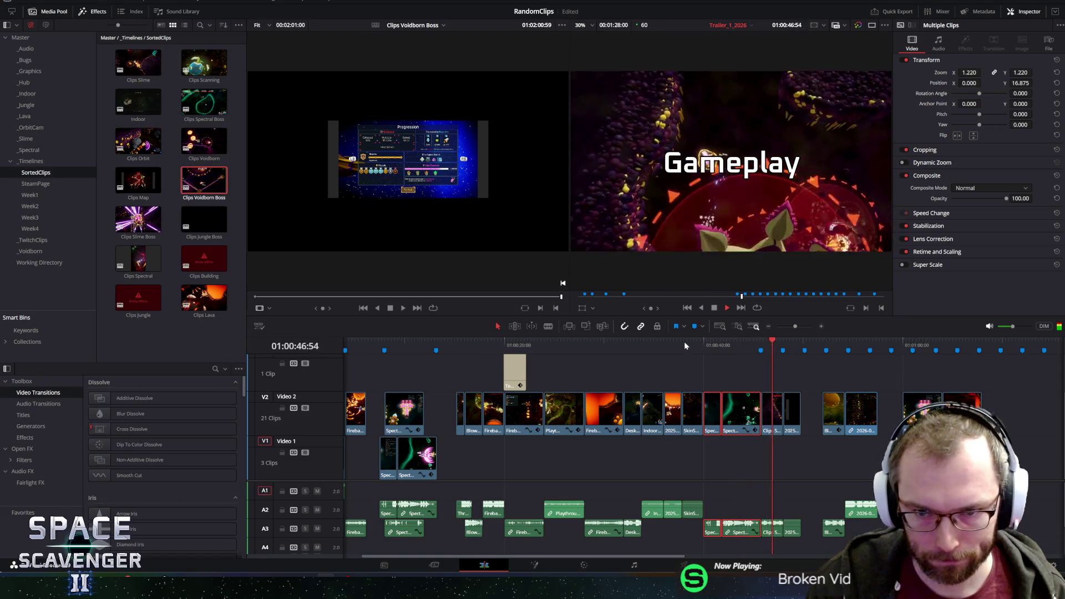
{"action": "key", "text": "space"}
{"action": "scroll", "coordinate": [554, 389], "scroll_direction": "right", "scroll_amount": 3}
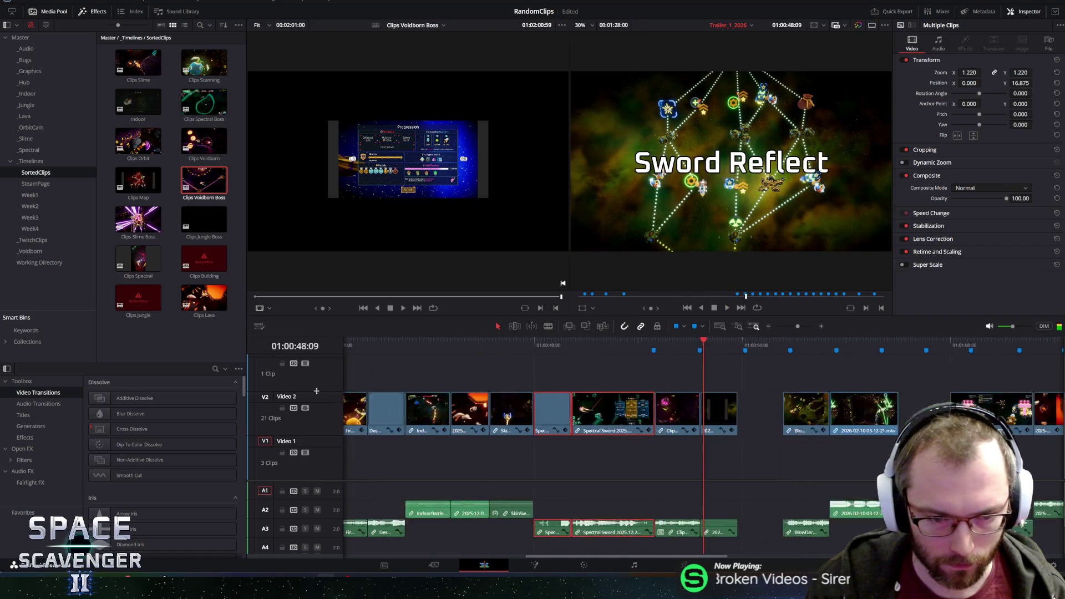
{"action": "key", "text": "Home"}
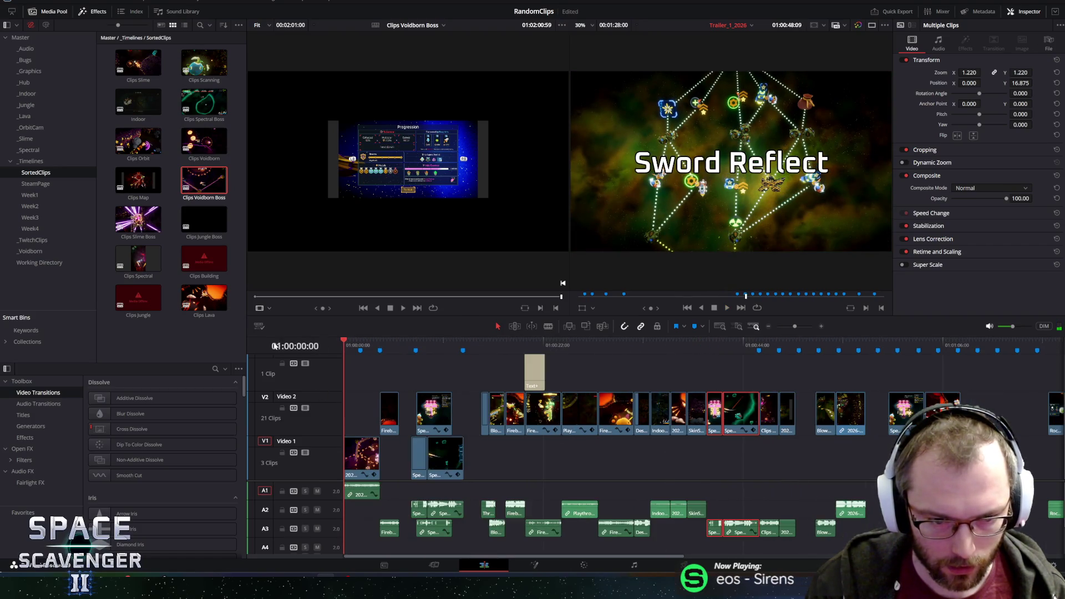
{"action": "key", "text": "ctrl+equal"}
{"action": "key", "text": "ctrl+equal"}
{"action": "key", "text": "ctrl+minus"}
{"action": "key", "text": "ctrl+minus"}
{"action": "left_click", "coordinate": [476, 370]}
{"action": "key", "text": "ctrl+equal"}
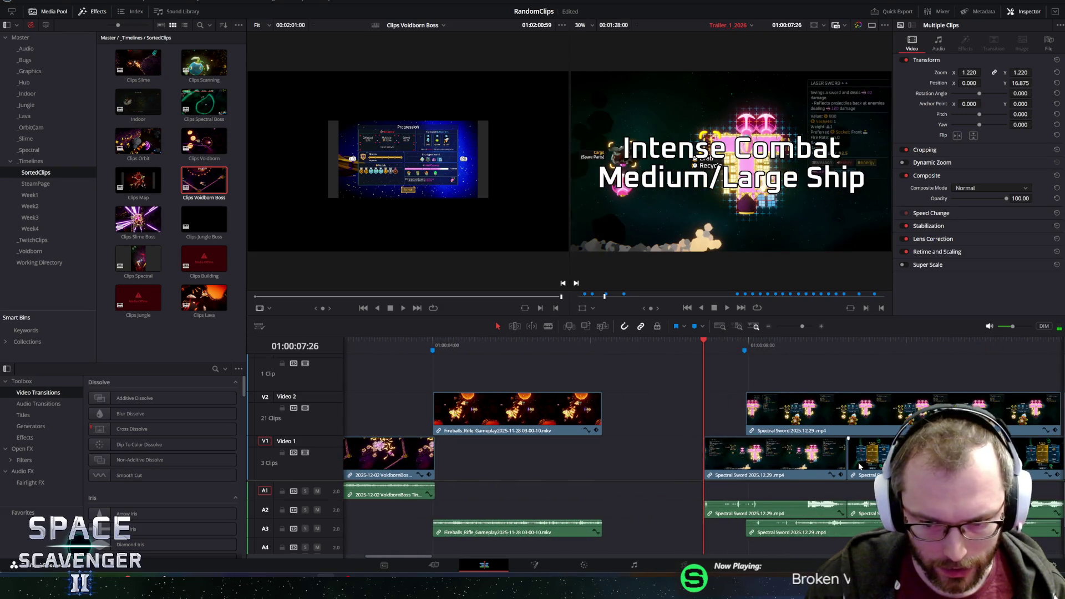
{"action": "scroll", "coordinate": [848, 369], "scroll_direction": "right", "scroll_amount": 5}
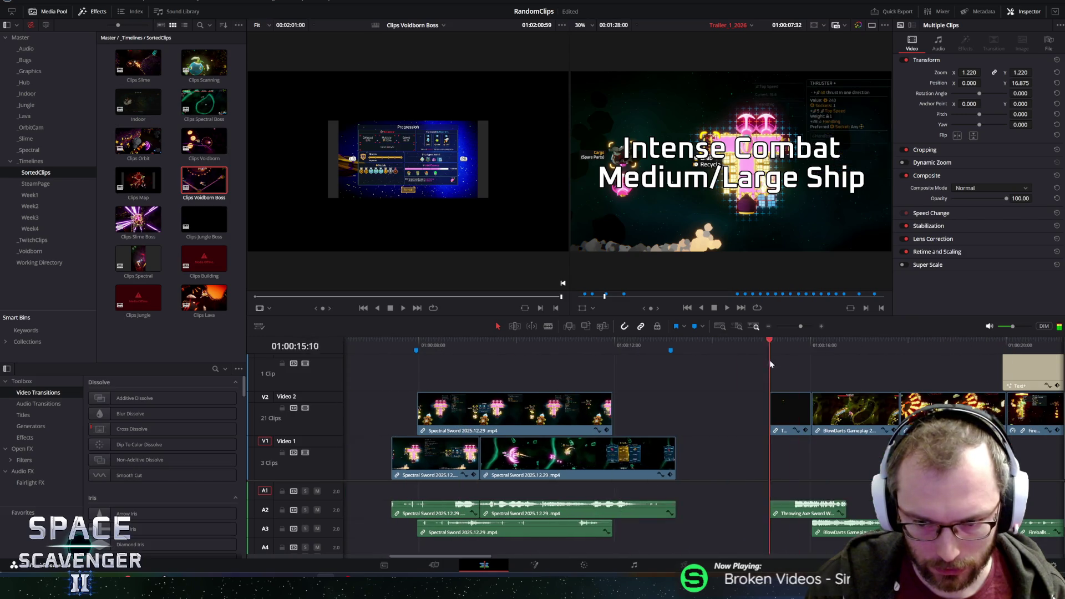
Shift both Video 1 Spectral Sword clips later, pushing the second one further along, and play back.
{"action": "mouse_move", "coordinate": [719, 451]}
{"action": "left_mouse_down"}
{"action": "mouse_move", "coordinate": [433, 460]}
{"action": "mouse_move", "coordinate": [449, 460]}
{"action": "left_mouse_up"}
{"action": "left_click", "coordinate": [702, 397]}
{"action": "left_click_drag", "start_coordinate": [610, 460], "coordinate": [814, 461]}
{"action": "left_click", "coordinate": [441, 461]}
{"action": "left_click", "coordinate": [403, 342]}
{"action": "key", "text": "space"}
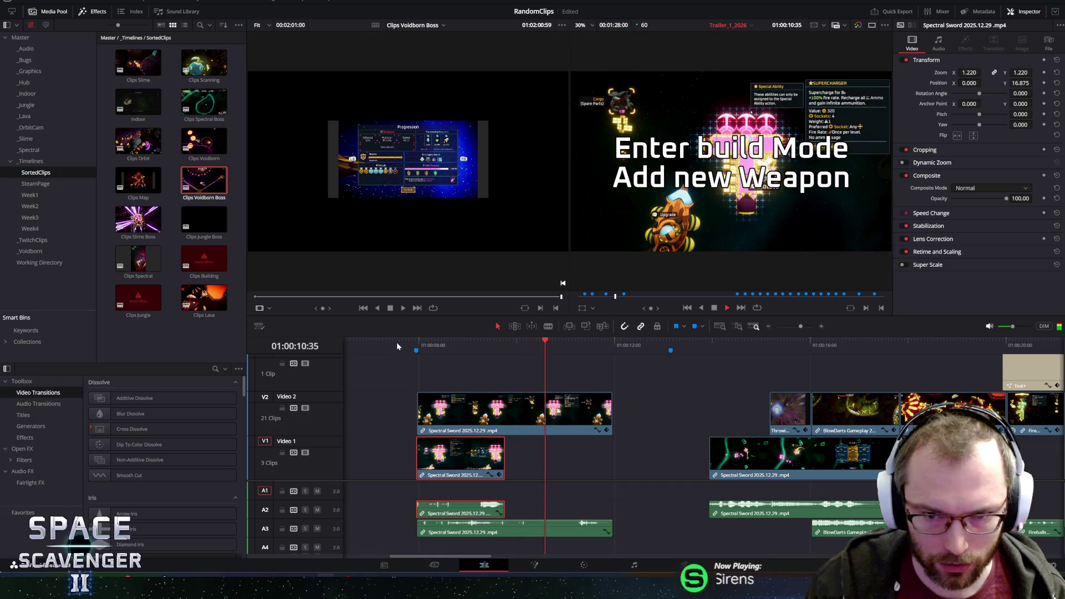
{"action": "key", "text": "space"}
Move the first Spectral Sword clip from Video 1 up to the top track above Video 2.
{"action": "mouse_move", "coordinate": [441, 461]}
{"action": "left_mouse_down"}
{"action": "mouse_move", "coordinate": [441, 374]}
{"action": "mouse_move", "coordinate": [339, 403]}
{"action": "left_mouse_up"}
{"action": "left_click_drag", "start_coordinate": [468, 383], "coordinate": [539, 392]}
{"action": "key", "text": "ctrl+z"}
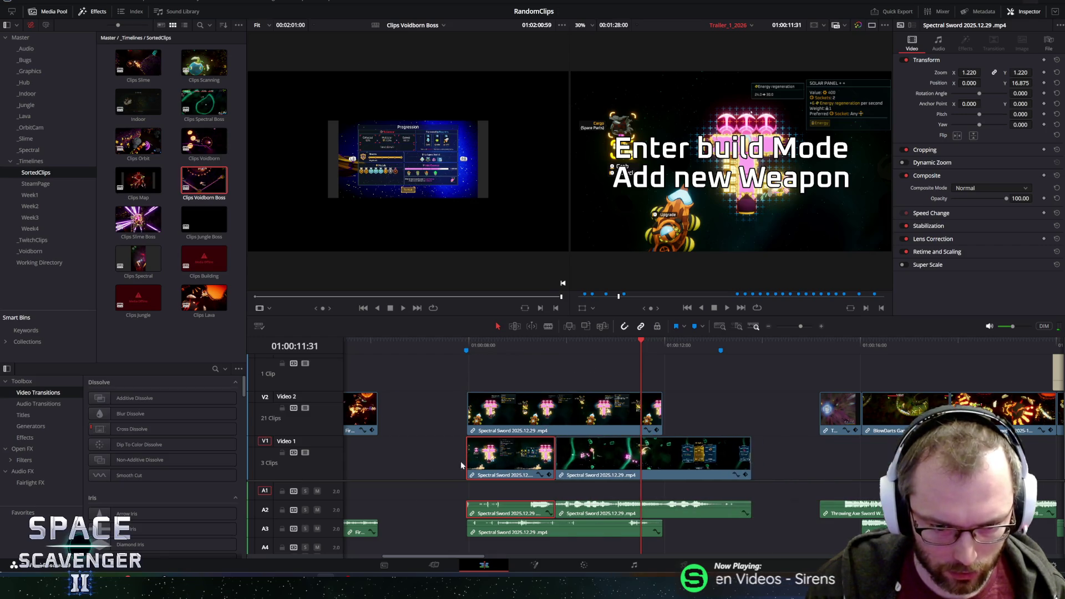
{"action": "left_click_drag", "start_coordinate": [478, 460], "coordinate": [498, 374]}
{"action": "left_click", "coordinate": [463, 343]}
{"action": "key", "text": "space"}
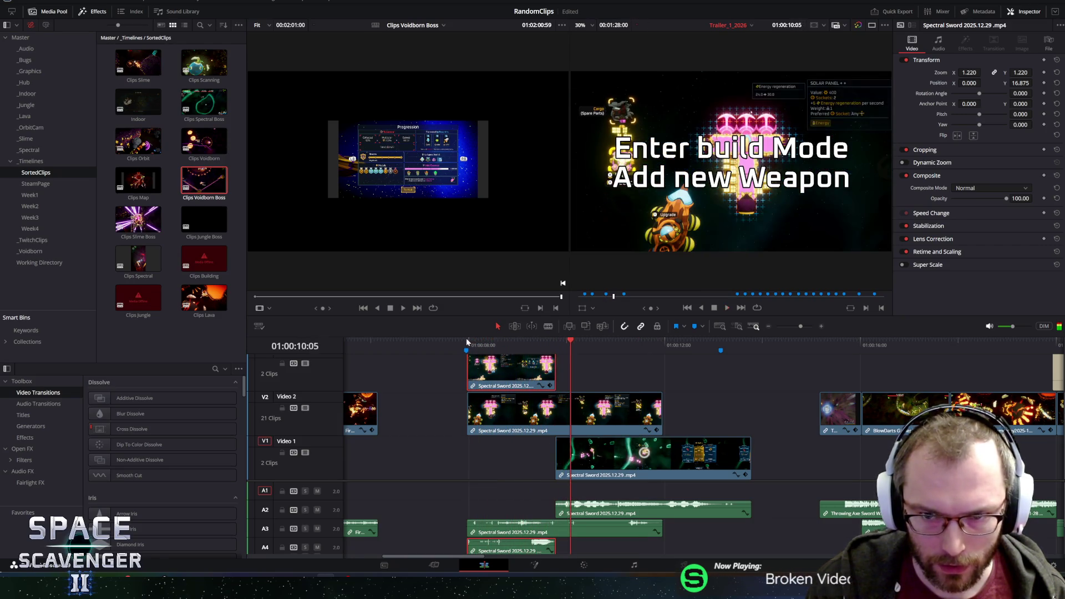
Adjust the top-track clip's length and position so it starts at about 8 seconds, aligned with the Video 2 copy.
{"action": "left_click_drag", "start_coordinate": [552, 372], "coordinate": [665, 370]}
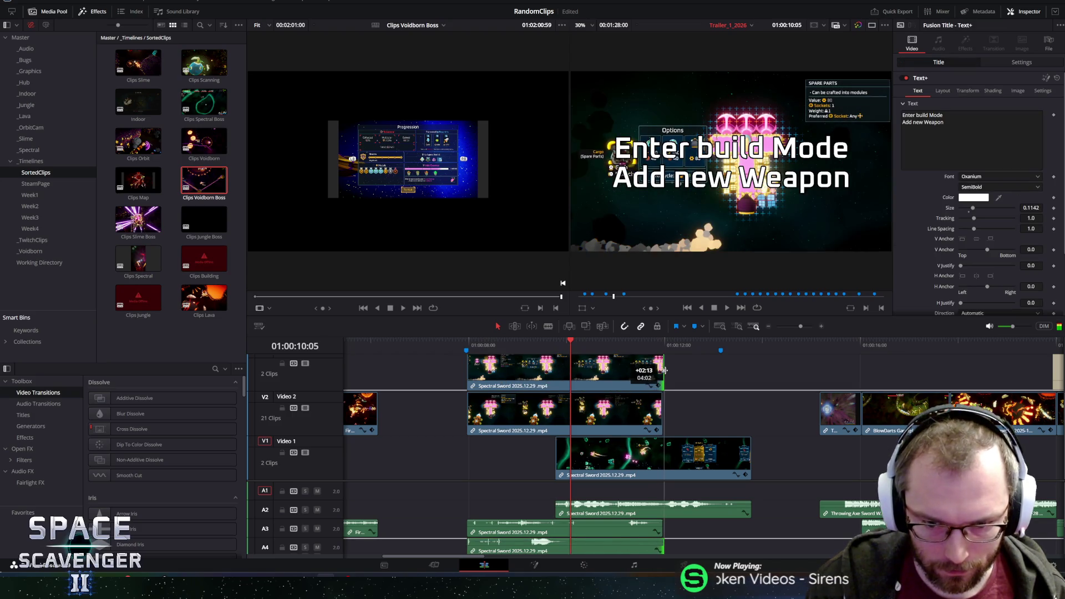
{"action": "left_click", "coordinate": [513, 345]}
{"action": "key", "text": "space"}
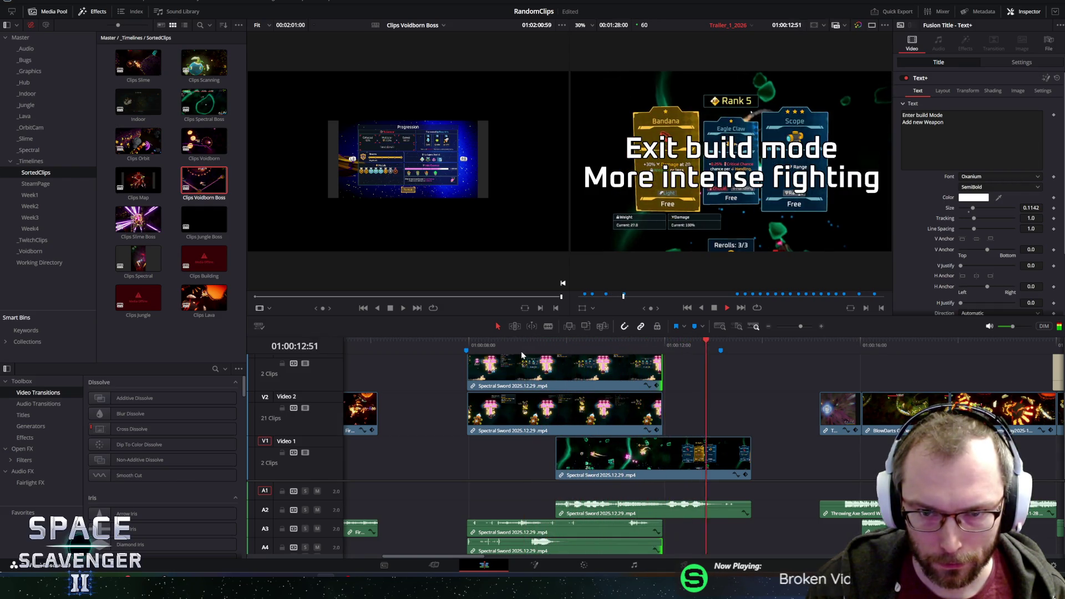
{"action": "left_click_drag", "start_coordinate": [660, 369], "coordinate": [581, 367]}
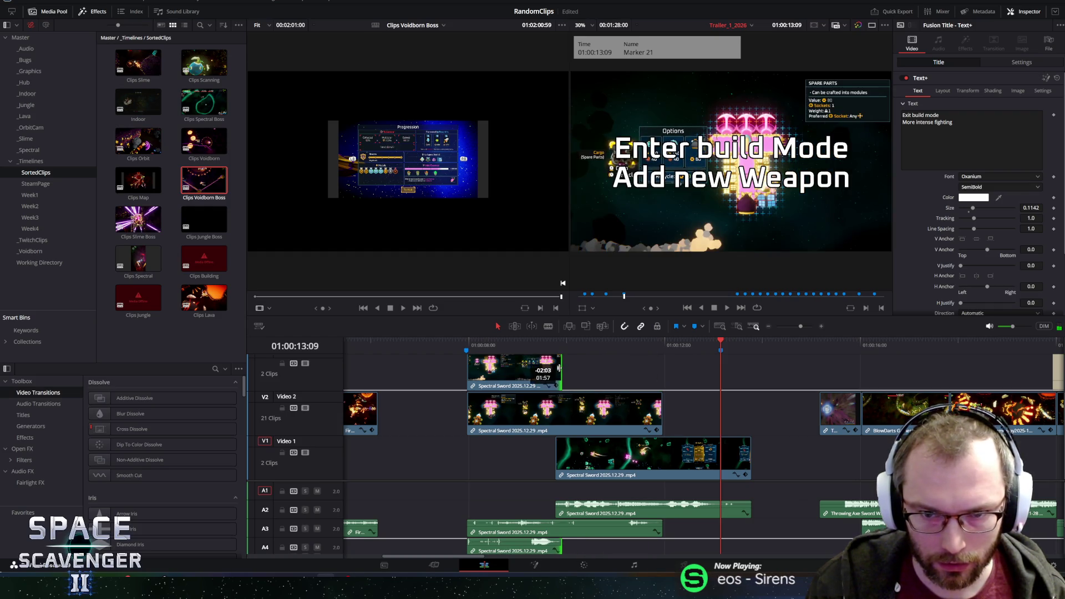
{"action": "left_click_drag", "start_coordinate": [544, 366], "coordinate": [576, 368]}
{"action": "mouse_move", "coordinate": [494, 369]}
{"action": "left_mouse_down"}
{"action": "mouse_move", "coordinate": [578, 371]}
{"action": "mouse_move", "coordinate": [459, 367]}
{"action": "mouse_move", "coordinate": [469, 370]}
{"action": "left_mouse_up"}
{"action": "left_click", "coordinate": [442, 345]}
{"action": "key", "text": "space"}
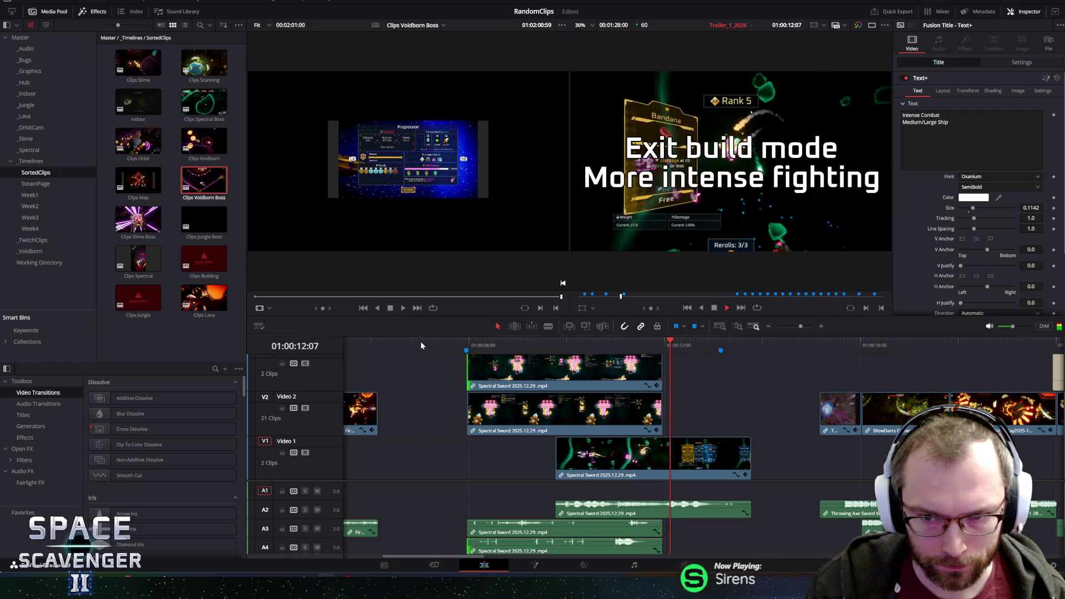
{"action": "key", "text": "space"}
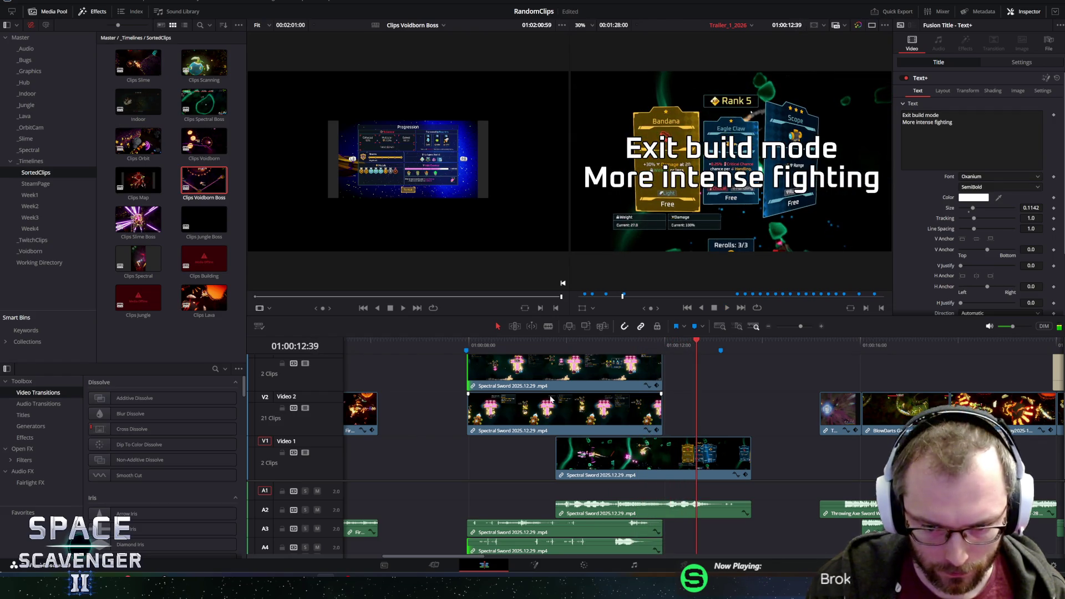
{"action": "left_click", "coordinate": [588, 460]}
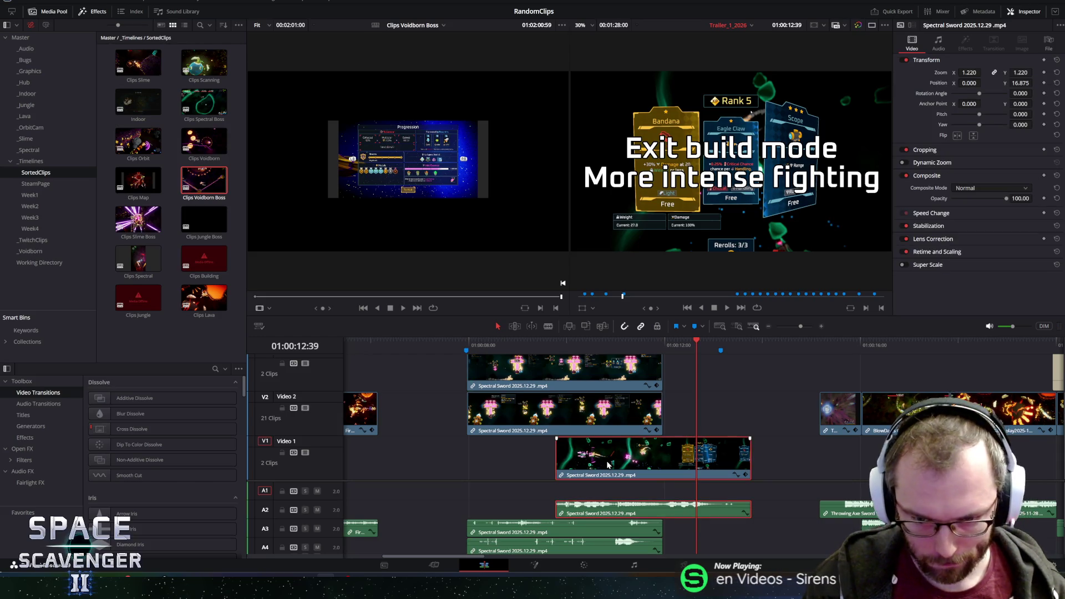
Move the Video 1 Spectral Sword clip about two seconds later and slip its footage to a later section.
{"action": "left_click_drag", "start_coordinate": [655, 466], "coordinate": [744, 468]}
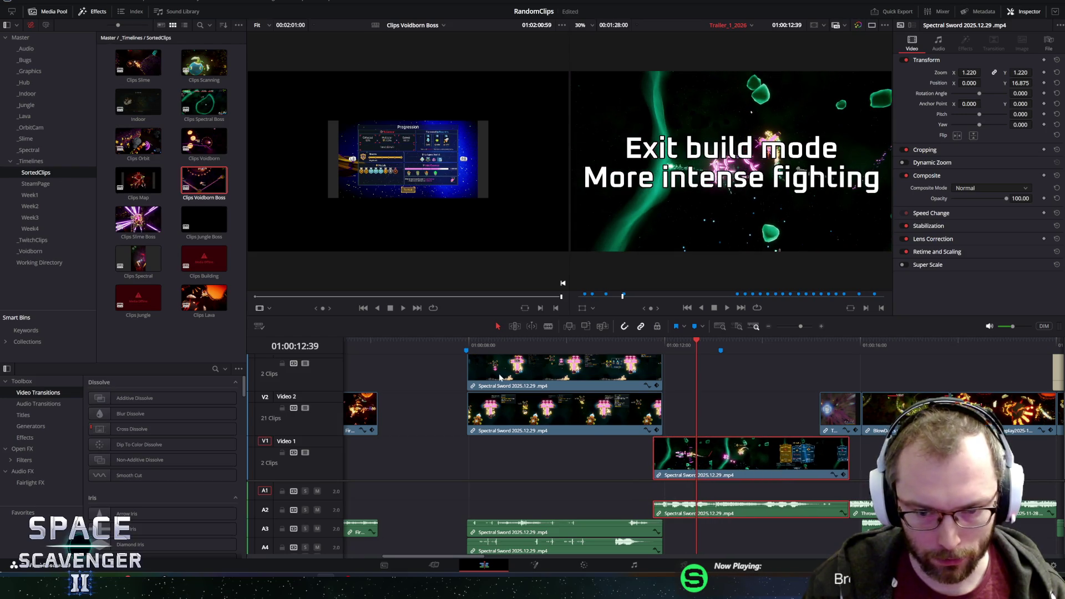
{"action": "left_click", "coordinate": [515, 327]}
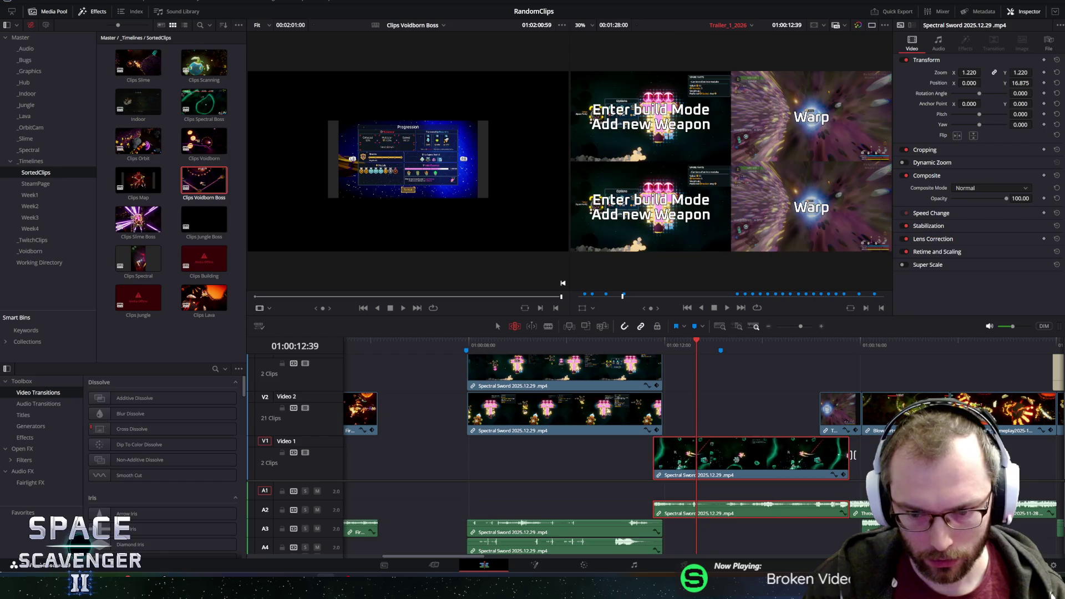
{"action": "mouse_move", "coordinate": [688, 455]}
{"action": "left_mouse_down"}
{"action": "mouse_move", "coordinate": [795, 458]}
{"action": "mouse_move", "coordinate": [699, 458]}
{"action": "left_mouse_up"}
{"action": "mouse_move", "coordinate": [687, 346]}
{"action": "left_mouse_down"}
{"action": "mouse_move", "coordinate": [739, 347]}
{"action": "mouse_move", "coordinate": [674, 348]}
{"action": "mouse_move", "coordinate": [721, 347]}
{"action": "left_mouse_up"}
{"action": "mouse_move", "coordinate": [654, 459]}
{"action": "left_mouse_down"}
{"action": "mouse_move", "coordinate": [346, 465]}
{"action": "mouse_move", "coordinate": [380, 465]}
{"action": "left_mouse_up"}
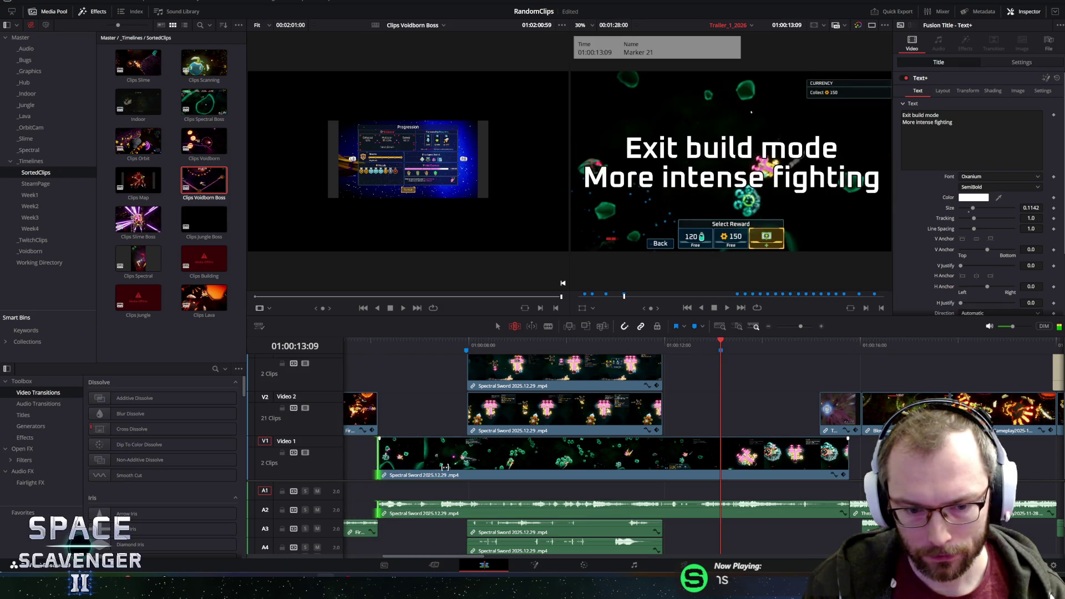
{"action": "left_click_drag", "start_coordinate": [616, 467], "coordinate": [643, 467]}
{"action": "left_click_drag", "start_coordinate": [812, 468], "coordinate": [814, 468]}
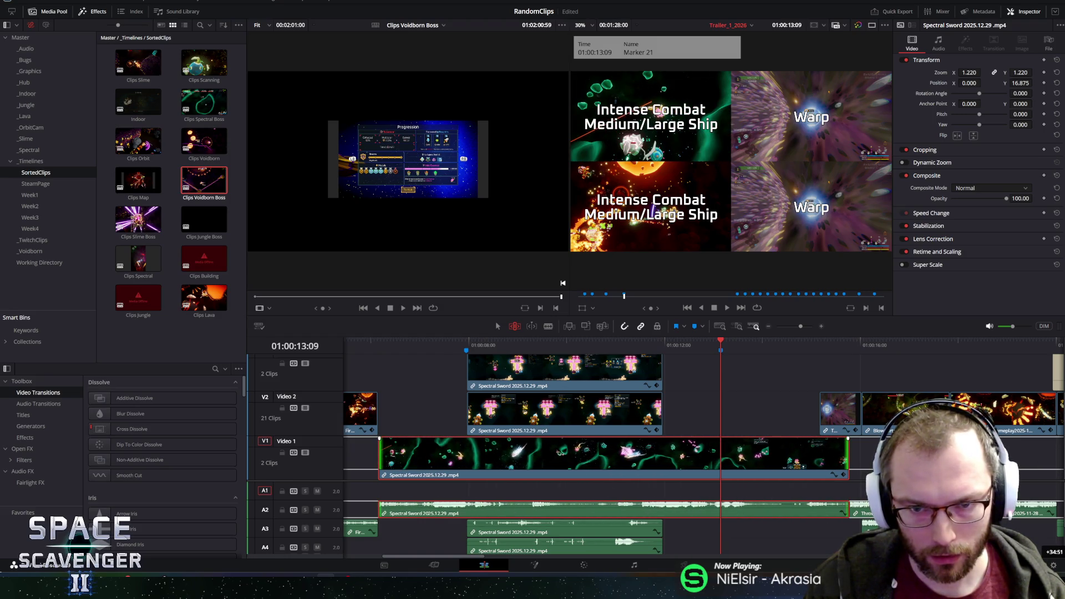
{"action": "key", "text": "v"}
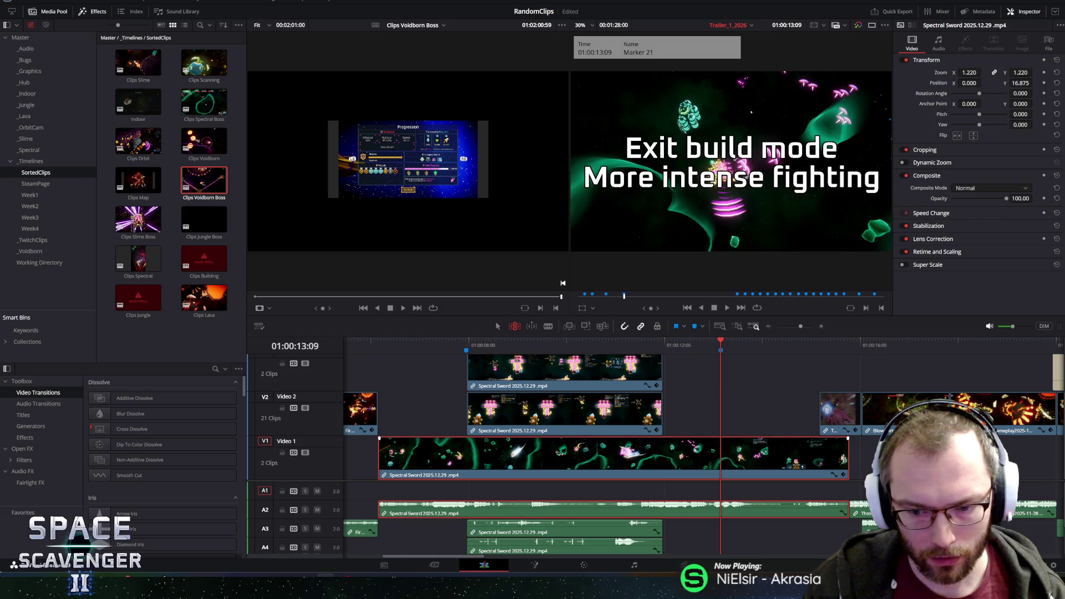
{"action": "left_click_drag", "start_coordinate": [506, 445], "coordinate": [600, 446]}
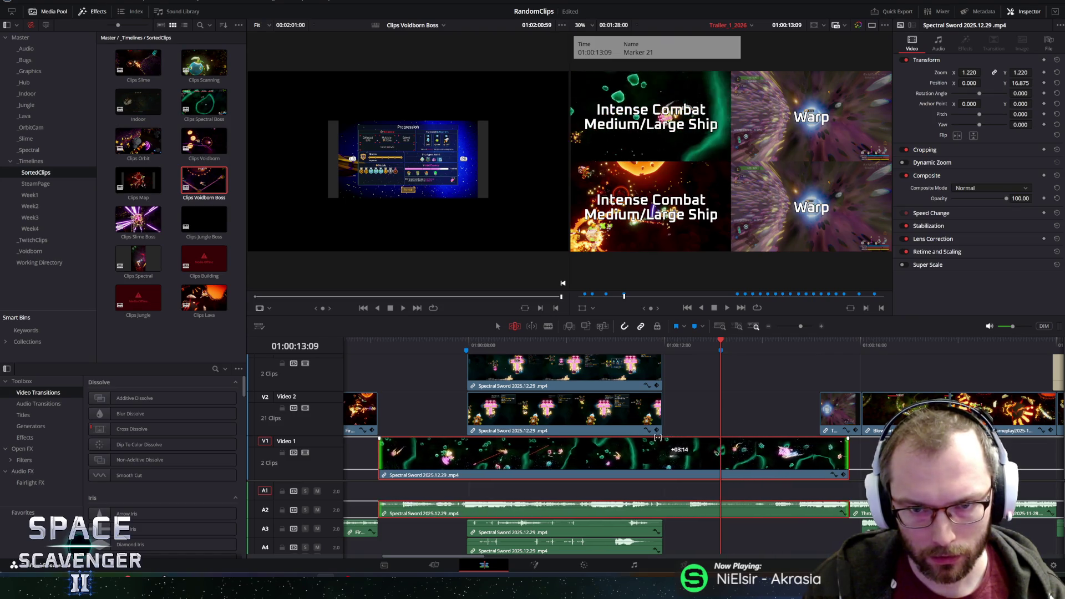
{"action": "left_click_drag", "start_coordinate": [474, 432], "coordinate": [527, 429]}
Move the clip to start at the playhead at 01:00:11:52, trim its end shorter, and play it back.
{"action": "mouse_move", "coordinate": [721, 345]}
{"action": "left_mouse_down"}
{"action": "mouse_move", "coordinate": [648, 353]}
{"action": "mouse_move", "coordinate": [663, 353]}
{"action": "left_mouse_up"}
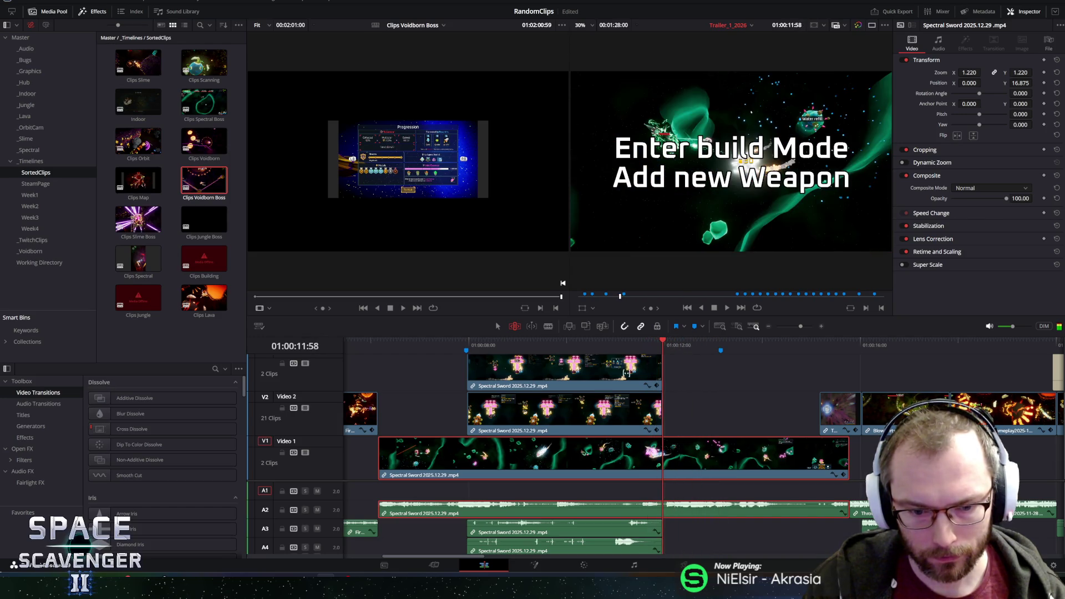
{"action": "left_click_drag", "start_coordinate": [457, 467], "coordinate": [698, 457]}
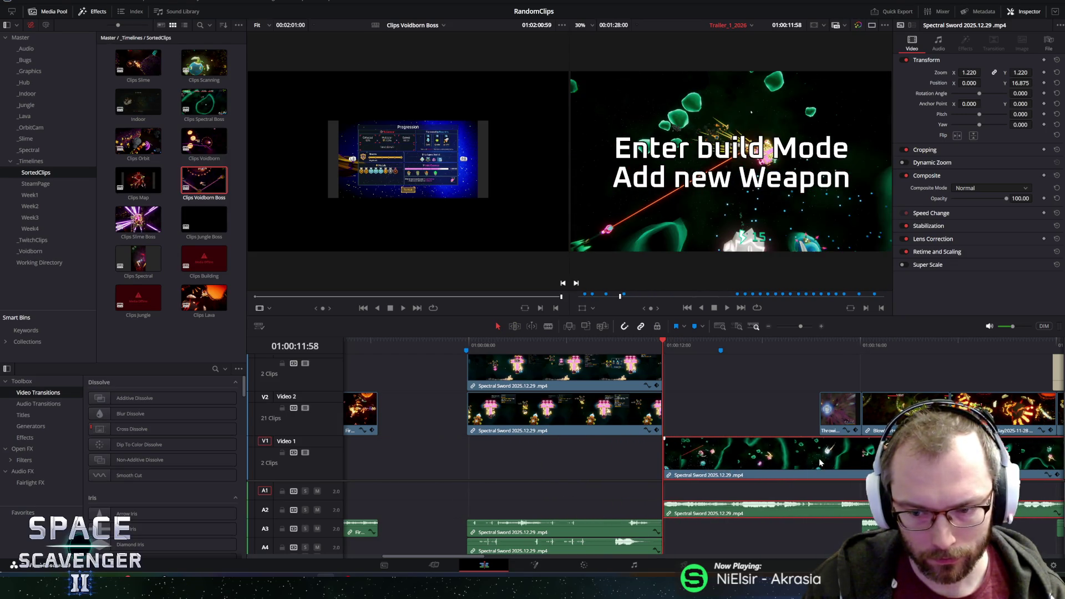
{"action": "scroll", "coordinate": [826, 461], "scroll_direction": "right", "scroll_amount": 4}
{"action": "left_click_drag", "start_coordinate": [874, 460], "coordinate": [599, 451]}
{"action": "key", "text": "space"}
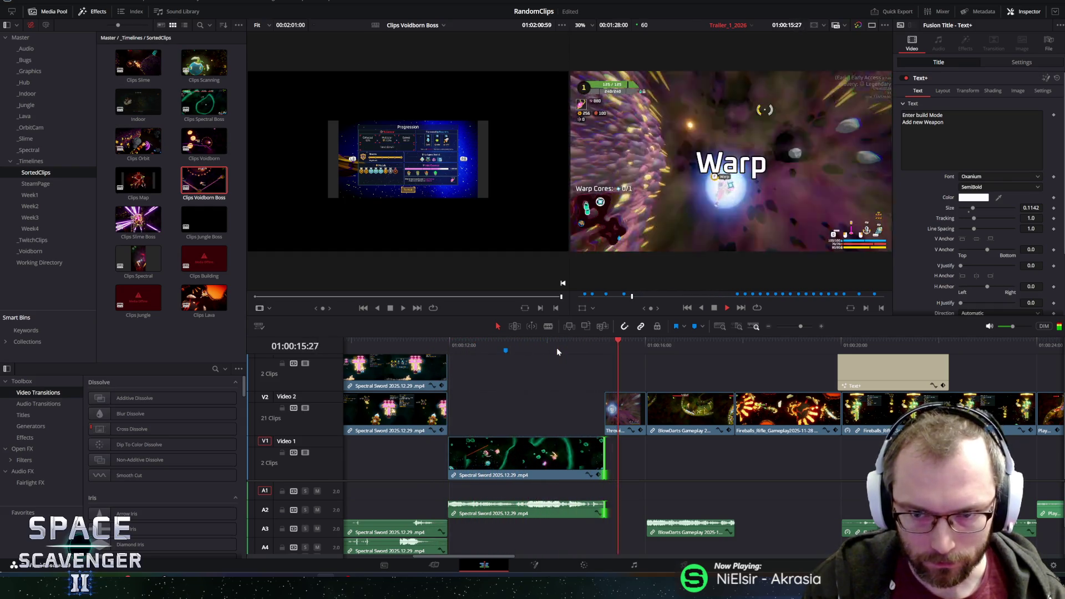
Adjust the Video 1 Spectral Sword clip's zoom, trying 2.410 and 1.620 before settling on 1.870.
{"action": "key", "text": "space"}
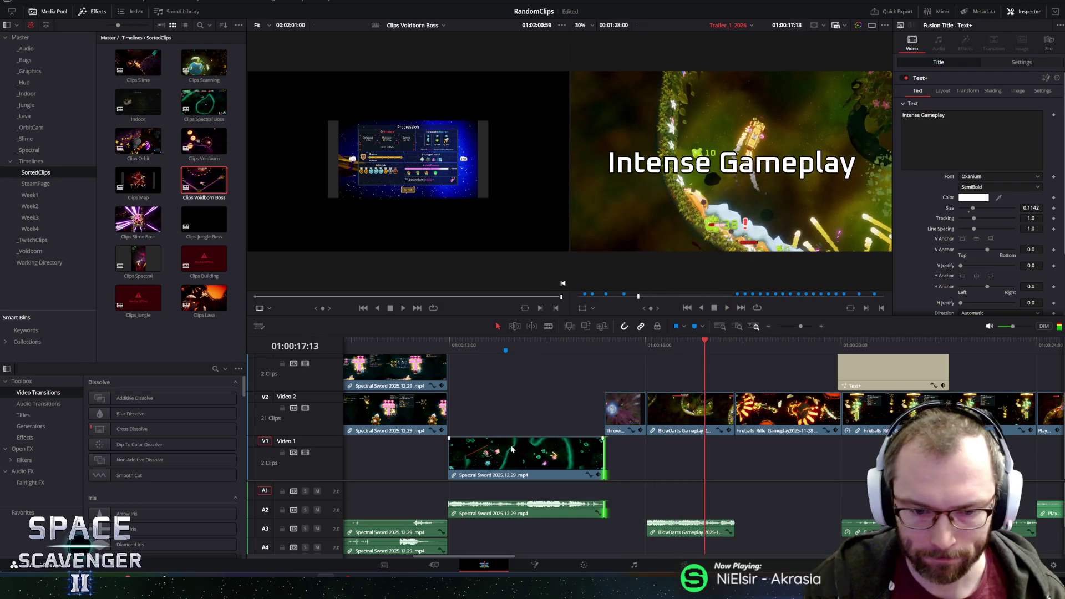
{"action": "left_click", "coordinate": [500, 344]}
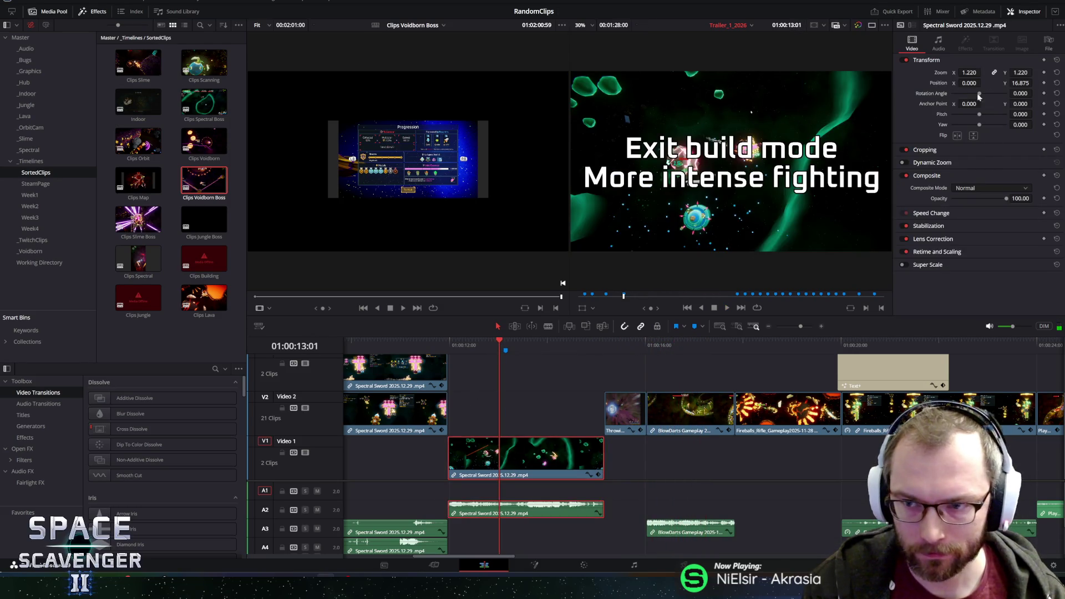
{"action": "left_click_drag", "start_coordinate": [959, 72], "coordinate": [1025, 72]}
{"action": "key", "text": "space"}
{"action": "key", "text": "space"}
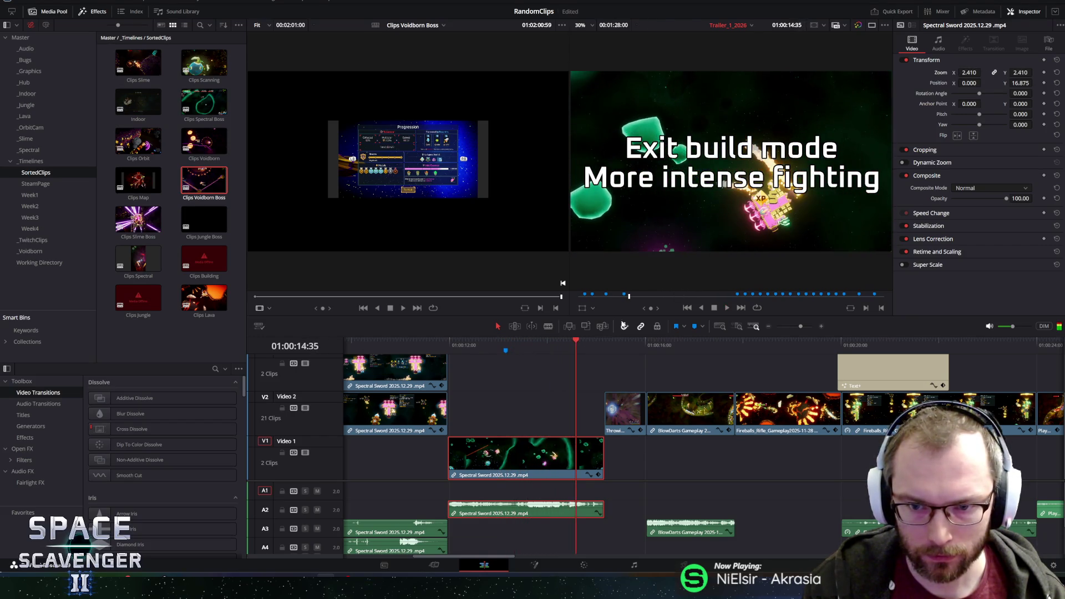
{"action": "left_click_drag", "start_coordinate": [964, 72], "coordinate": [757, 95]}
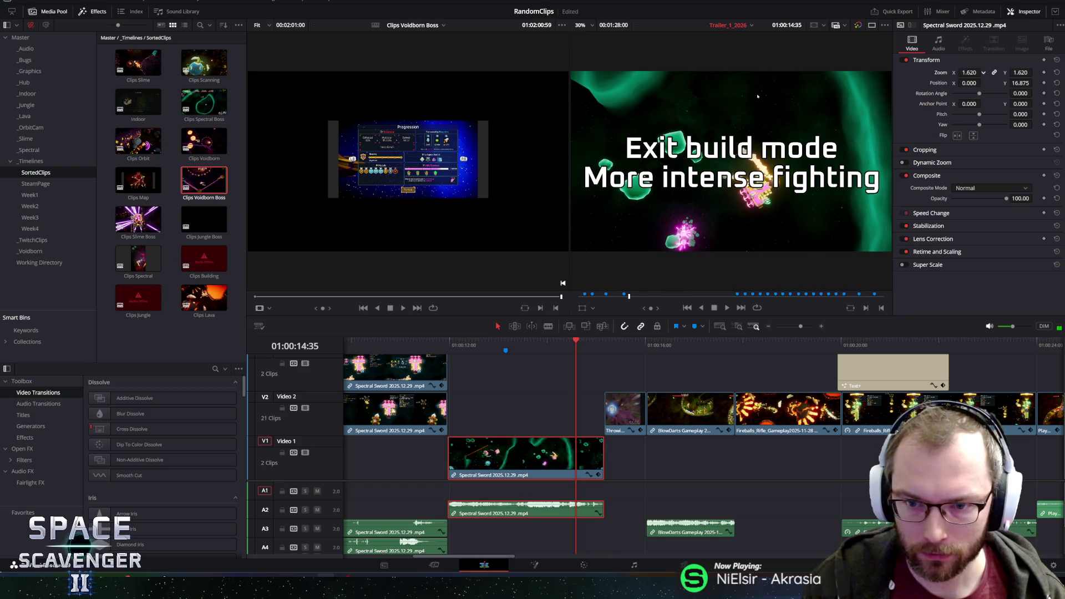
{"action": "left_click", "coordinate": [453, 341]}
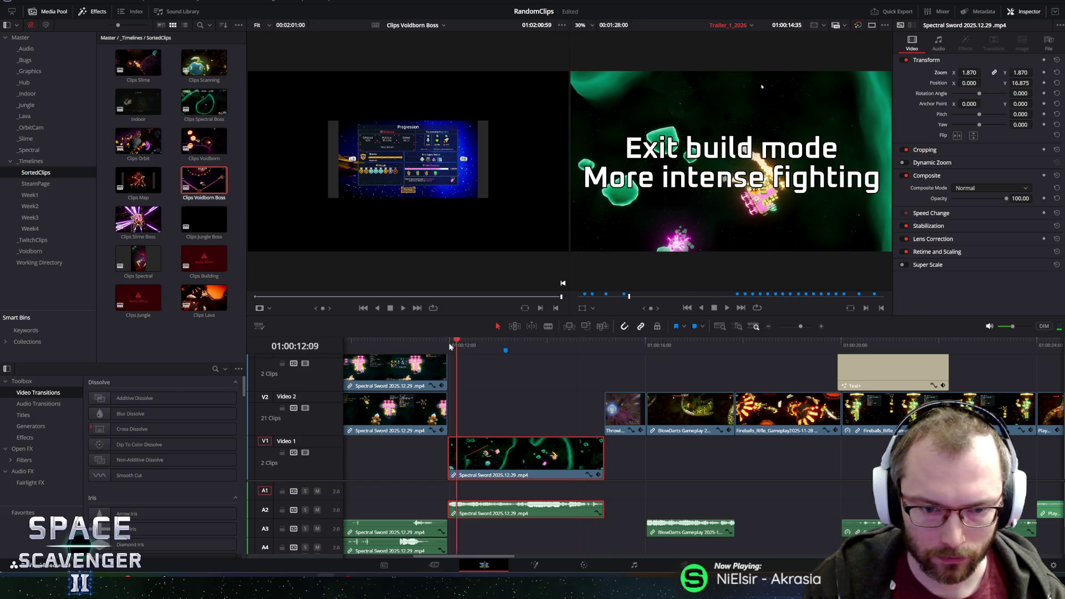
Park the playhead at 01:00:11:47 and select the Spectral Sword clip on Video 2.
{"action": "left_click", "coordinate": [389, 341]}
{"action": "left_click", "coordinate": [438, 341]}
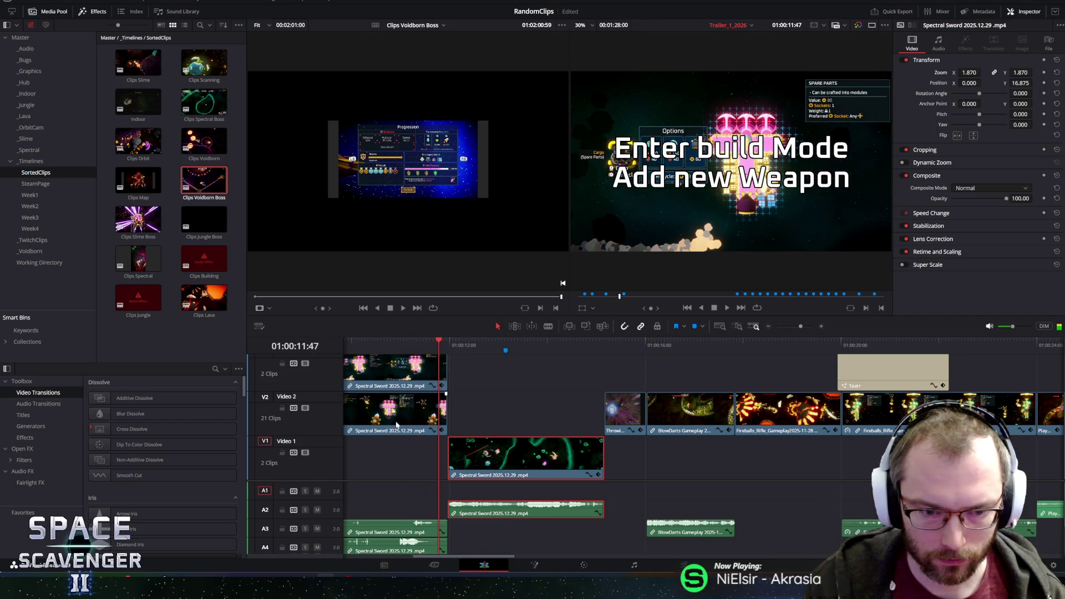
{"action": "left_click", "coordinate": [373, 425]}
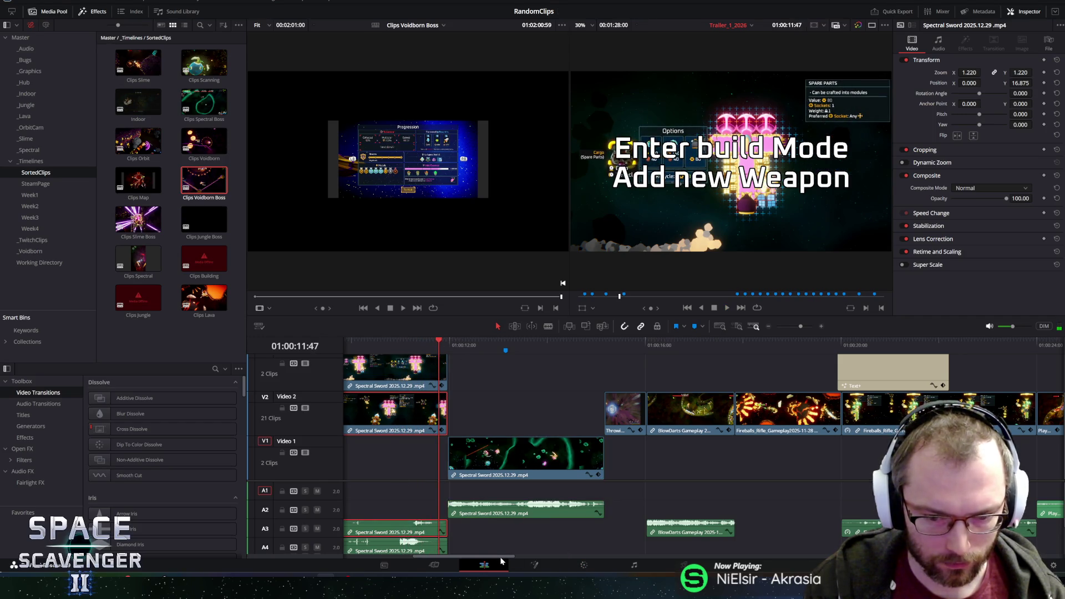
{"action": "left_click_drag", "start_coordinate": [499, 557], "coordinate": [408, 556]}
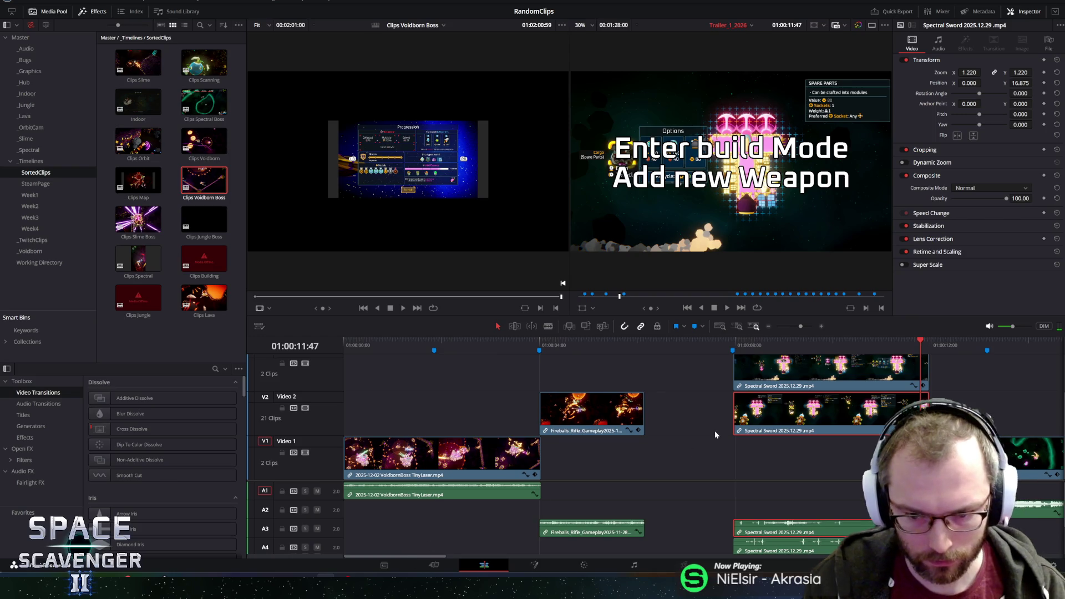
Delete the extra Video 2 Spectral Sword clip and return the playhead to the timeline start.
{"action": "scroll", "coordinate": [710, 436], "scroll_direction": "down", "scroll_amount": 3}
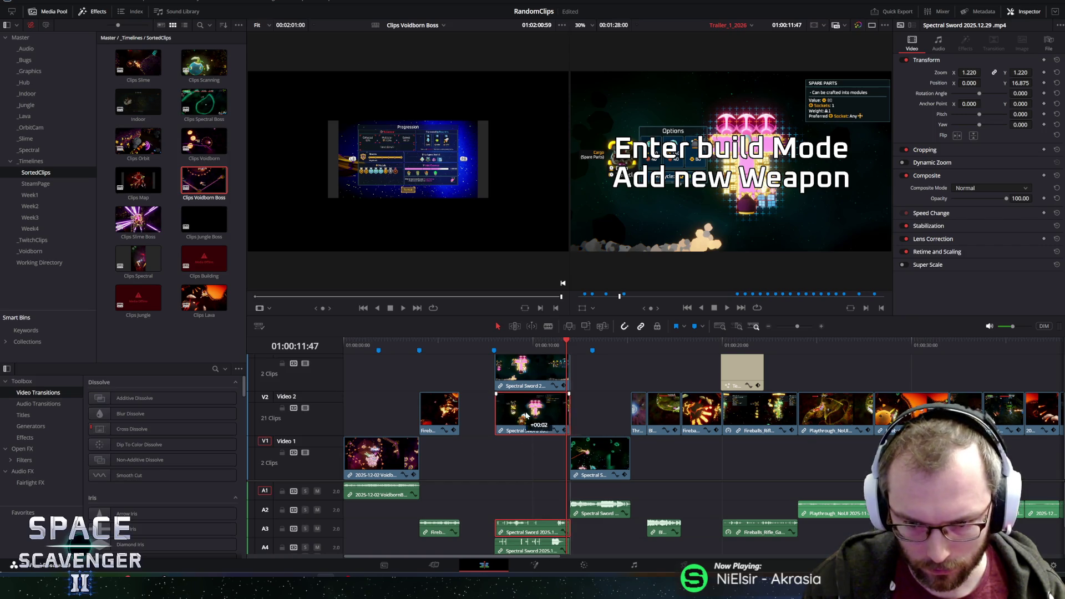
{"action": "key", "text": "Delete"}
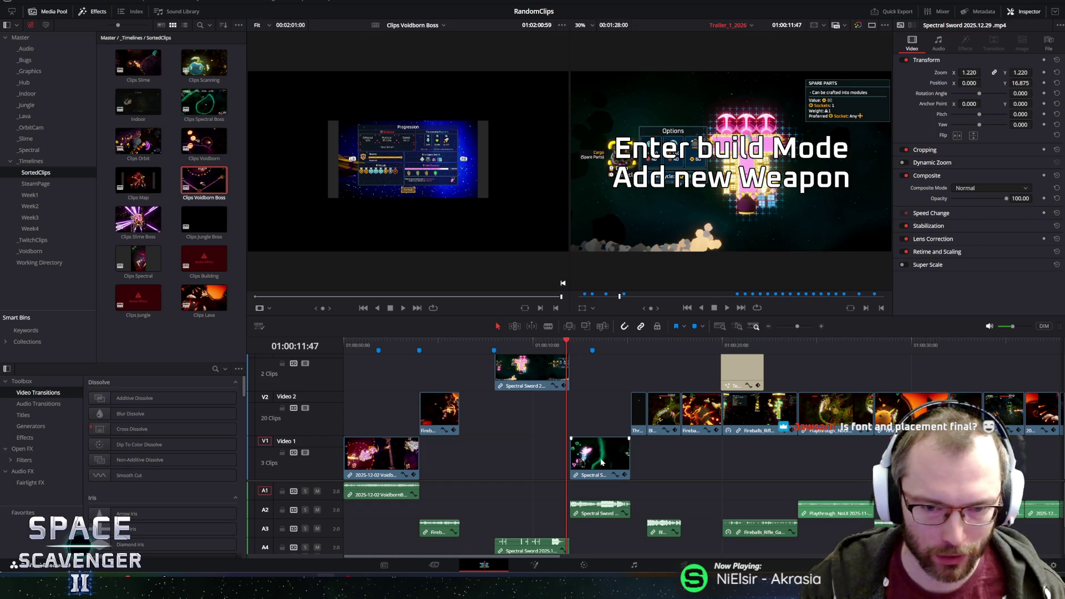
{"action": "scroll", "coordinate": [572, 408], "scroll_direction": "down", "scroll_amount": 2}
{"action": "left_click_drag", "start_coordinate": [430, 343], "coordinate": [324, 345]}
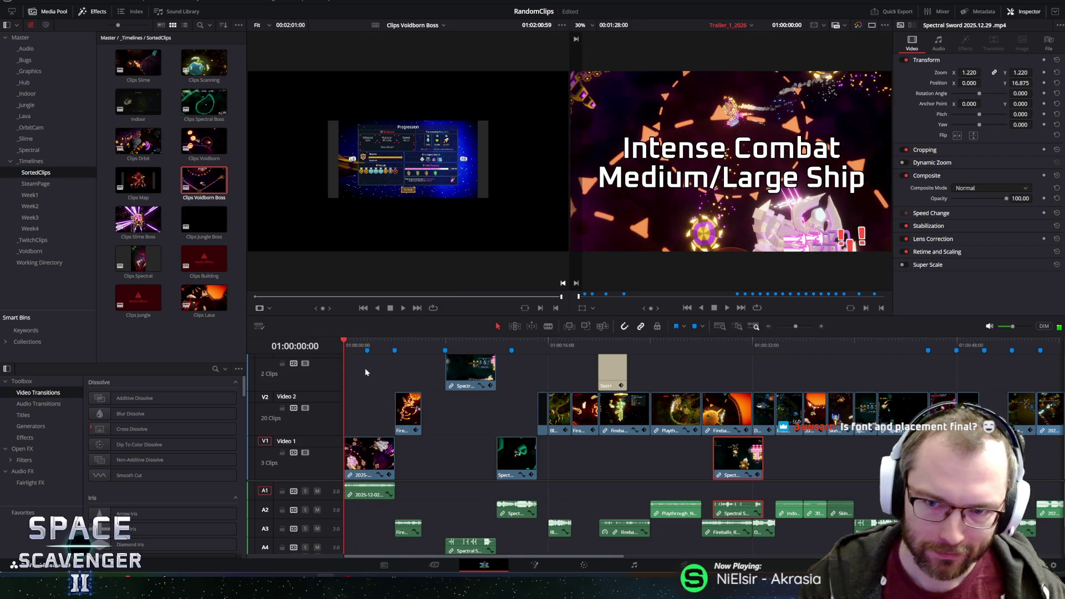
Drag the top-track Spectral Sword clip down onto Video 2, then place the playhead at 01:00:11:17.
{"action": "scroll", "coordinate": [453, 389], "scroll_direction": "up", "scroll_amount": 2}
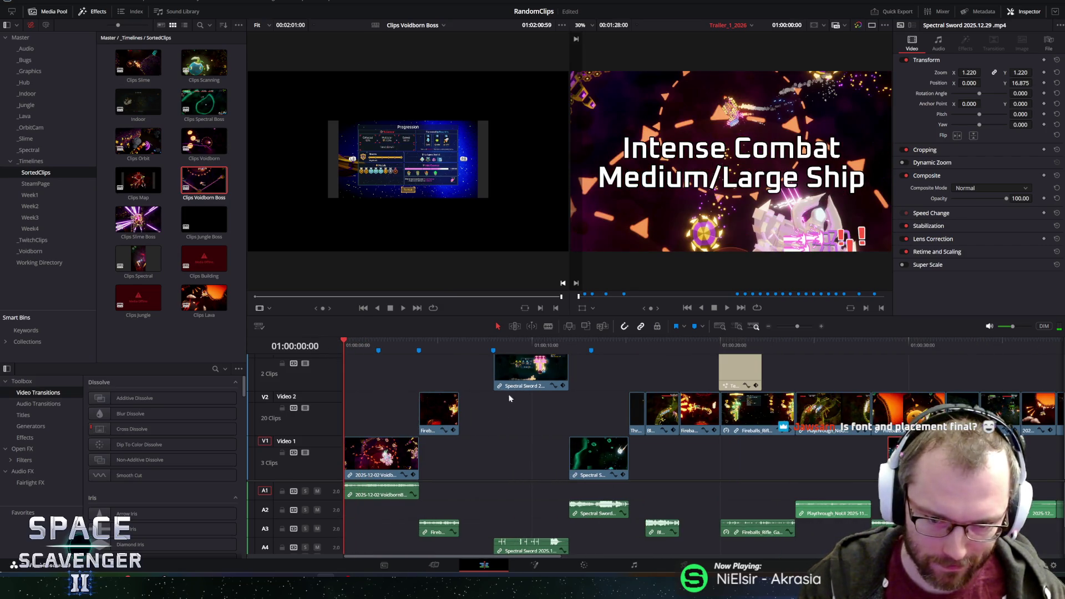
{"action": "left_click", "coordinate": [525, 367]}
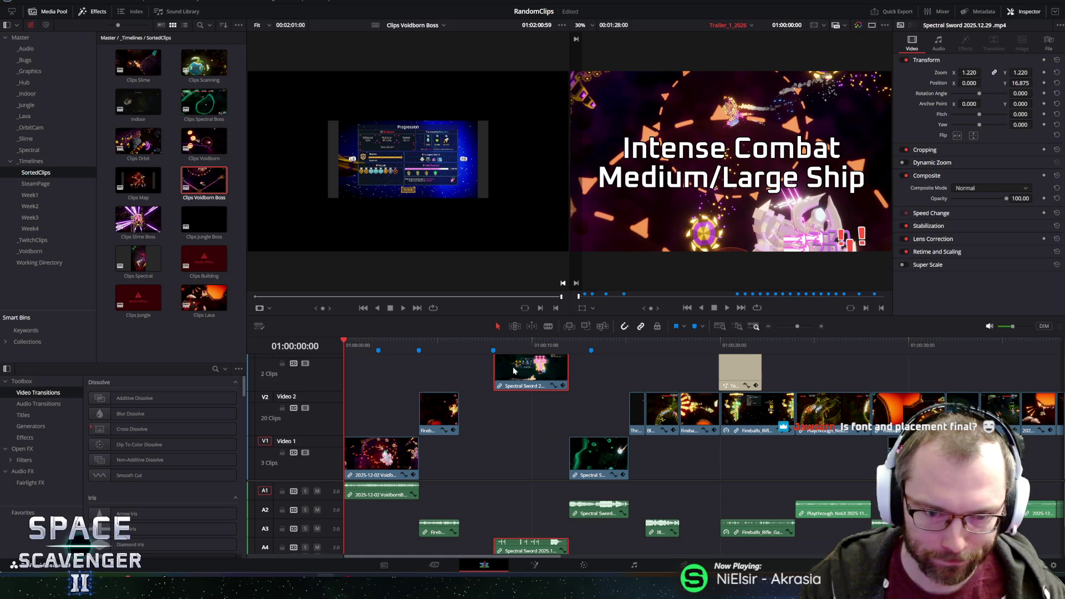
{"action": "left_click_drag", "start_coordinate": [524, 367], "coordinate": [512, 401]}
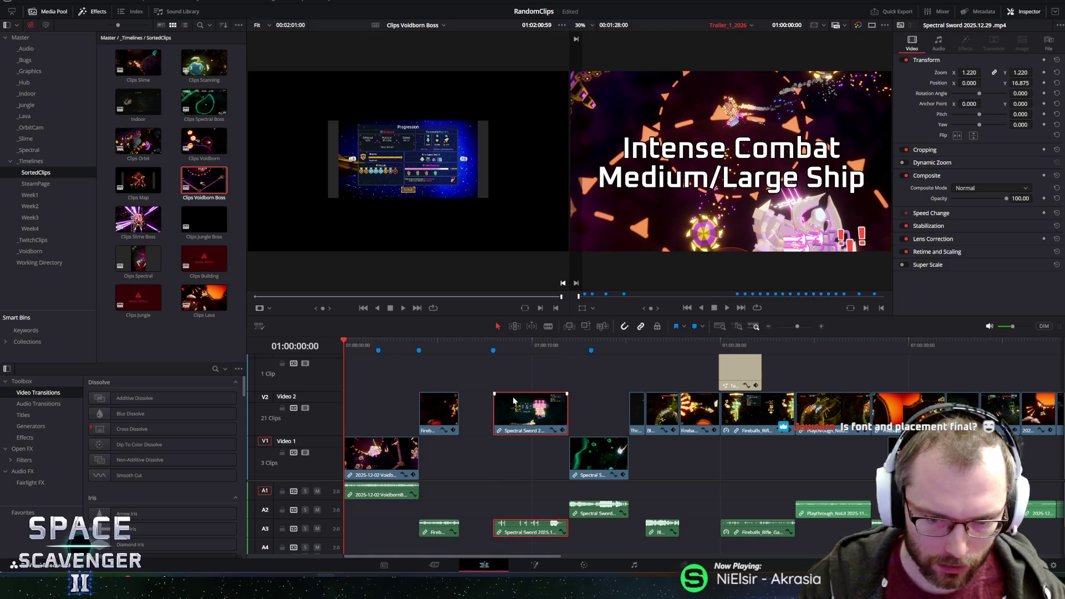
{"action": "left_click", "coordinate": [586, 448]}
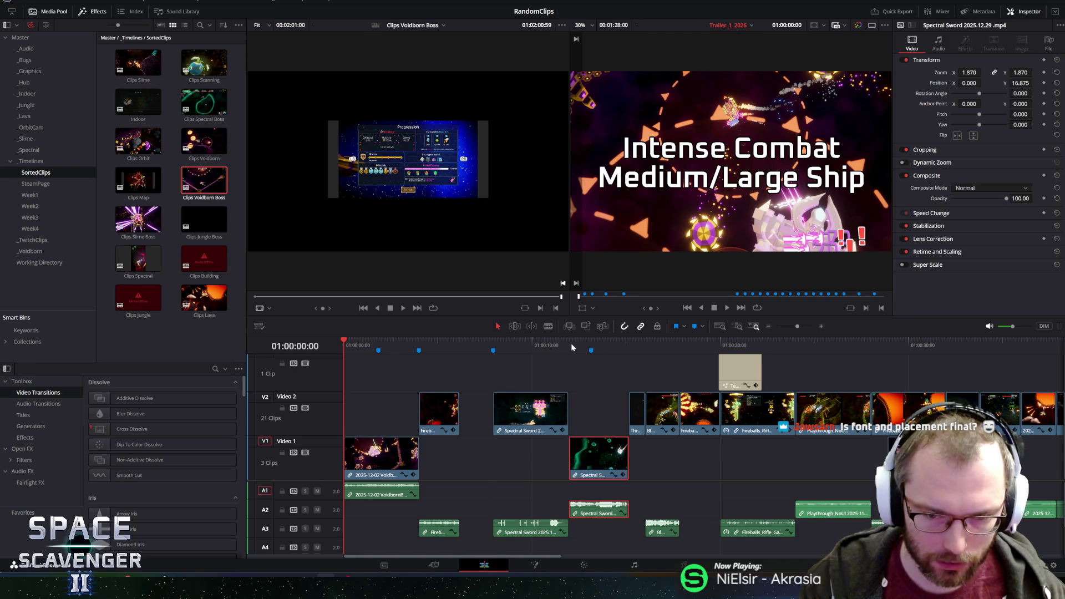
{"action": "left_click", "coordinate": [556, 344]}
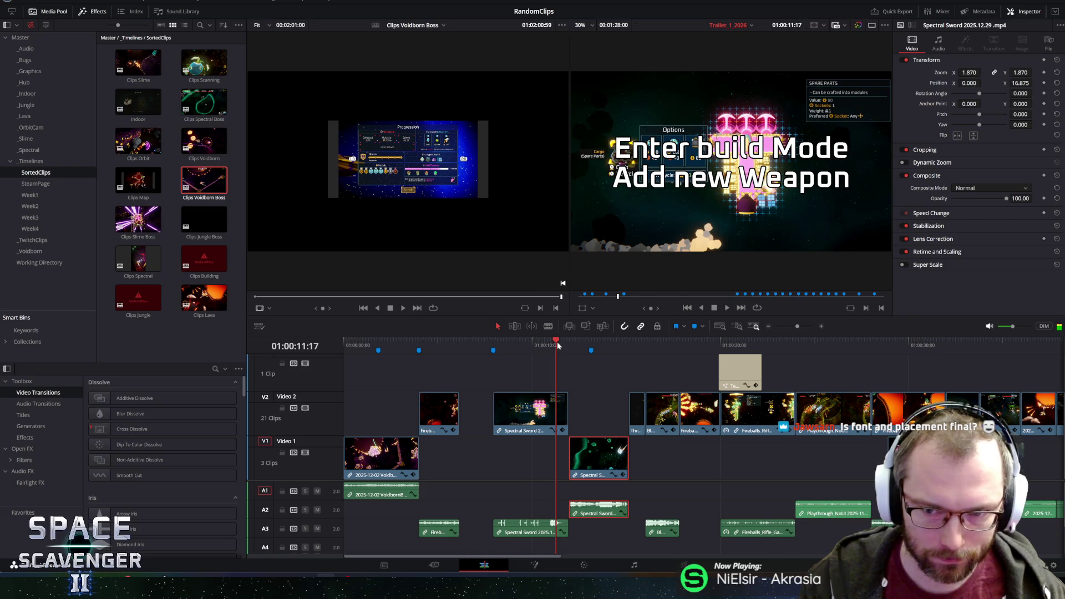
{"action": "scroll", "coordinate": [879, 391], "scroll_direction": "up", "scroll_amount": 3}
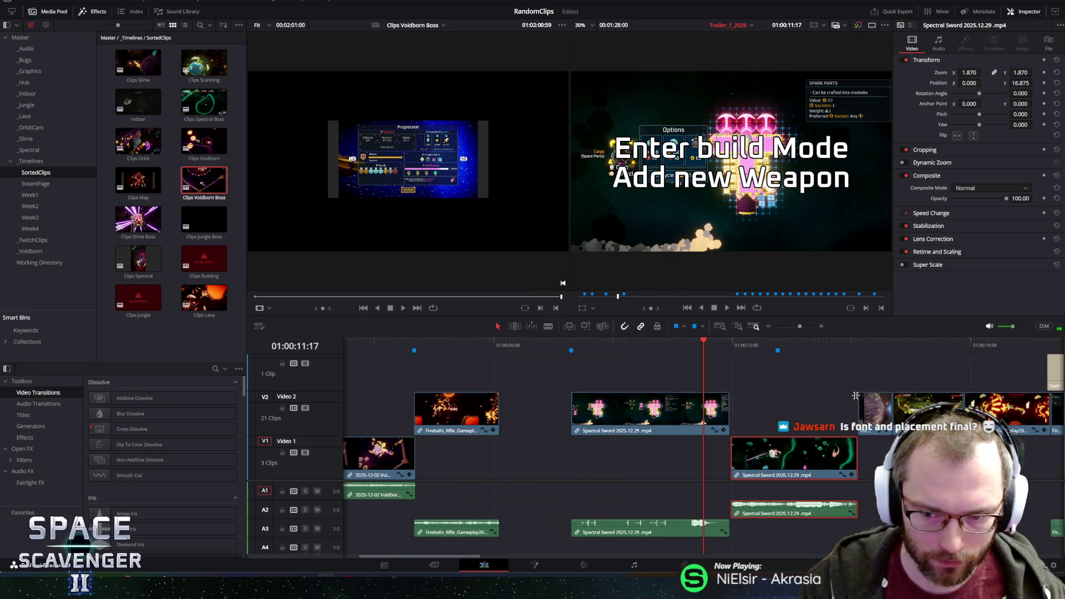
With the playhead at 01:00:10:55, move the Video 1 Spectral Sword clip up onto Video 2.
{"action": "scroll", "coordinate": [856, 395], "scroll_direction": "up", "scroll_amount": 2}
{"action": "left_click", "coordinate": [825, 366]}
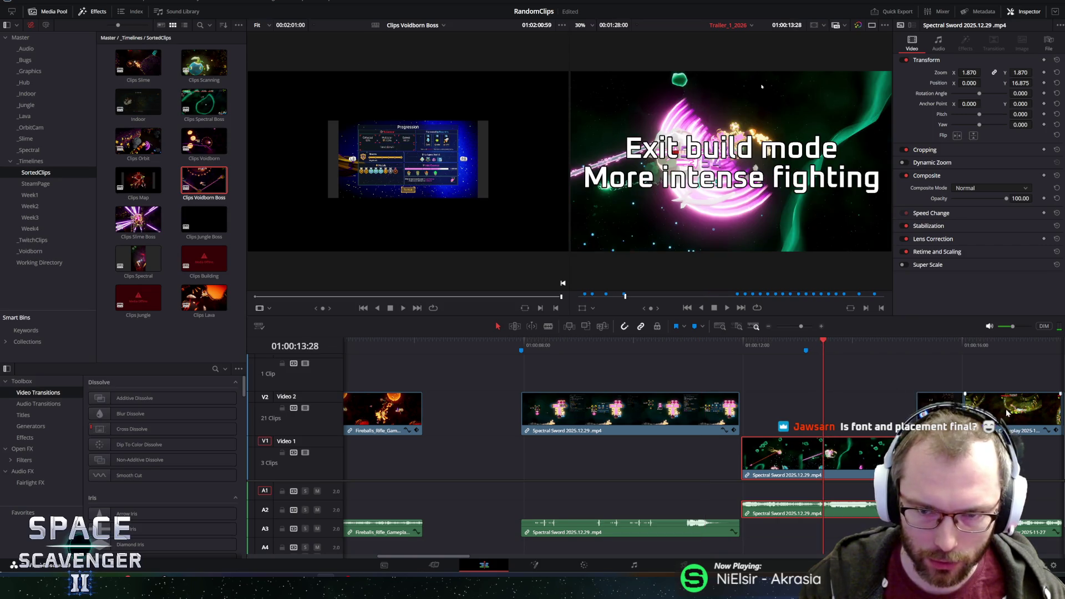
{"action": "scroll", "coordinate": [555, 404], "scroll_direction": "up", "scroll_amount": 1}
{"action": "left_click", "coordinate": [525, 340]}
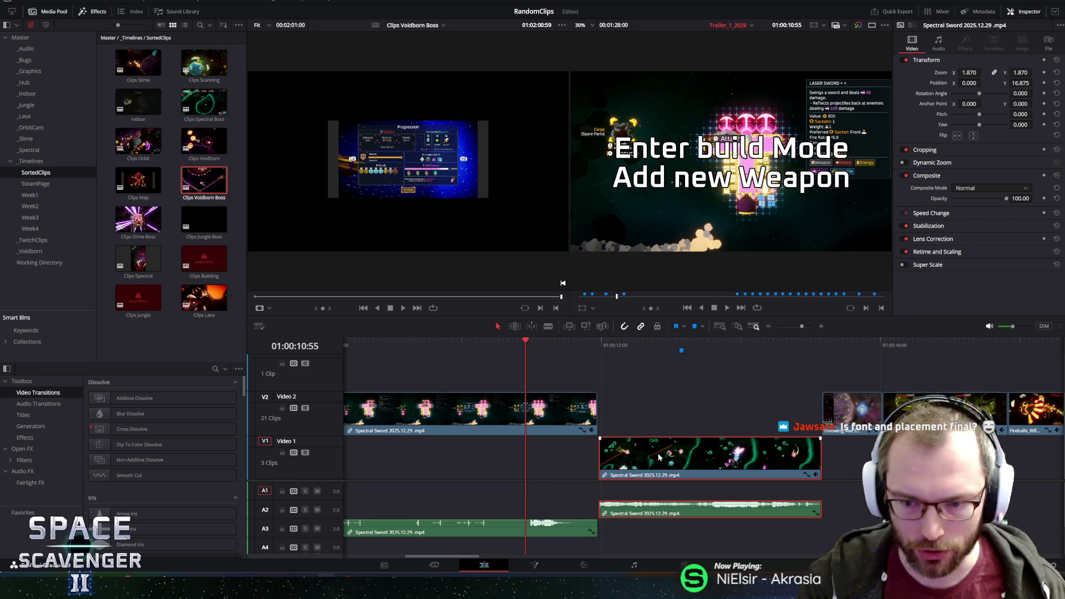
{"action": "left_click_drag", "start_coordinate": [657, 454], "coordinate": [656, 423]}
{"action": "left_click", "coordinate": [826, 415]}
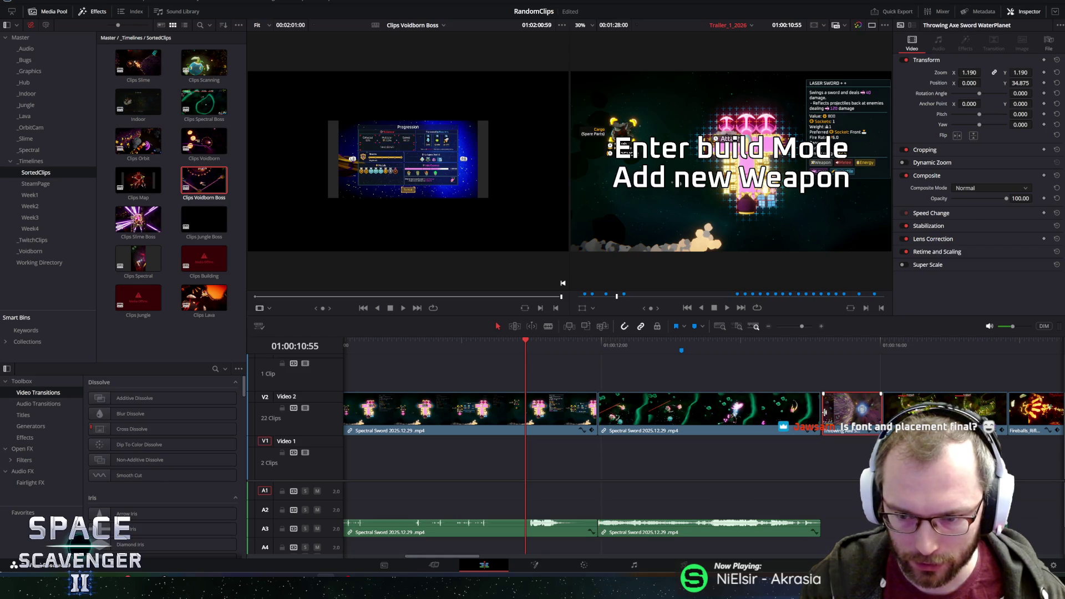
Preview from the Exit build mode title, then play the trailer from the timeline start.
{"action": "left_click", "coordinate": [724, 355]}
{"action": "key", "text": "space"}
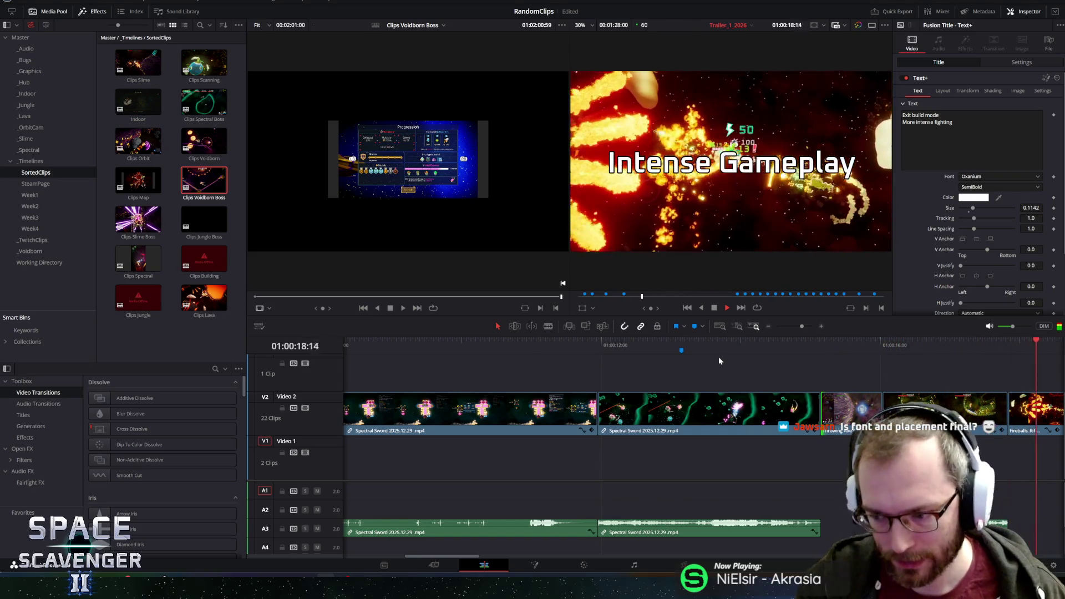
{"action": "key", "text": "space"}
{"action": "scroll", "coordinate": [427, 372], "scroll_direction": "down", "scroll_amount": 5}
{"action": "key", "text": "Home"}
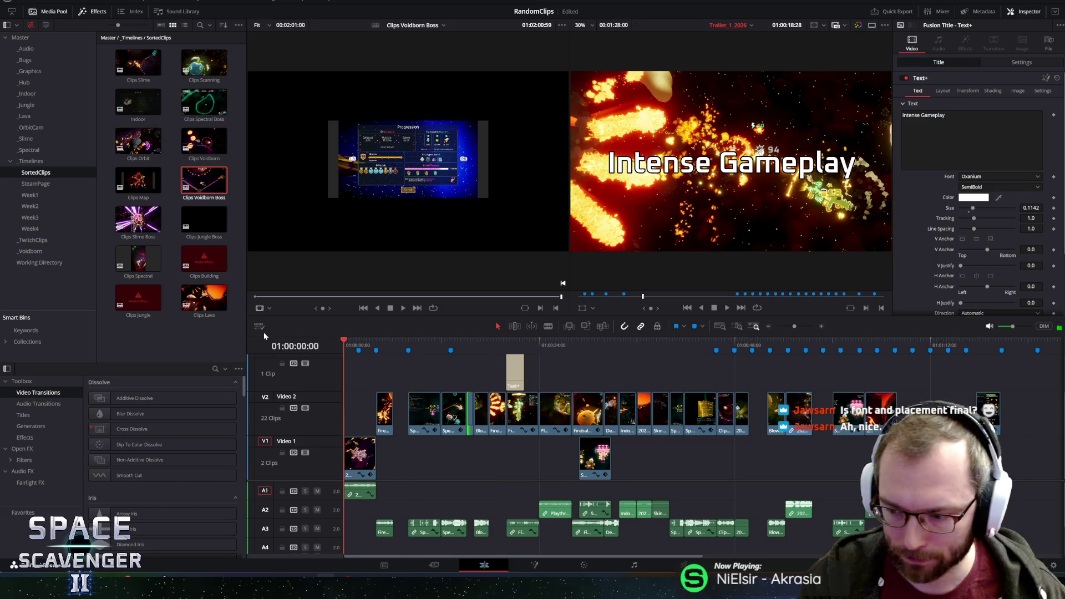
{"action": "key", "text": "space"}
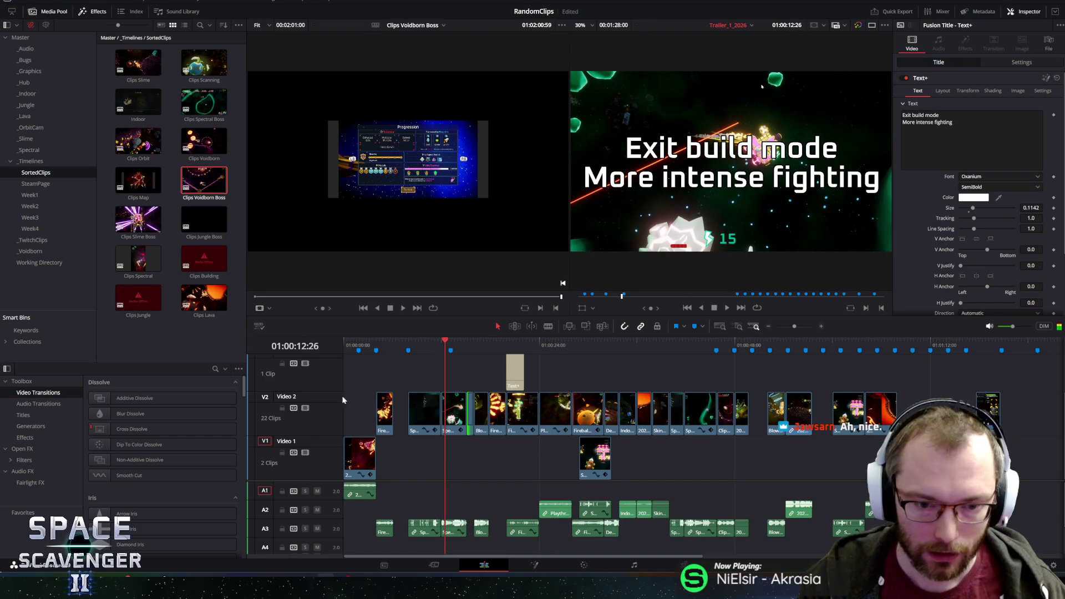
{"action": "scroll", "coordinate": [343, 399], "scroll_direction": "up", "scroll_amount": 5}
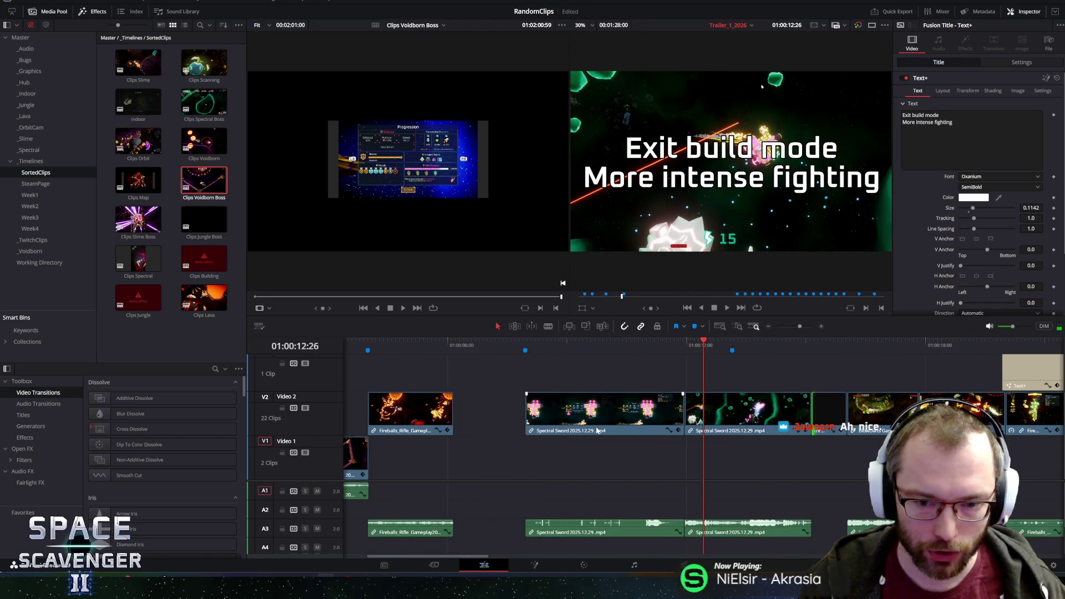
Play the Enter build Mode section while test-trimming the Spectral Sword clip's start and end.
{"action": "scroll", "coordinate": [597, 430], "scroll_direction": "up", "scroll_amount": 2}
{"action": "left_click", "coordinate": [538, 342]}
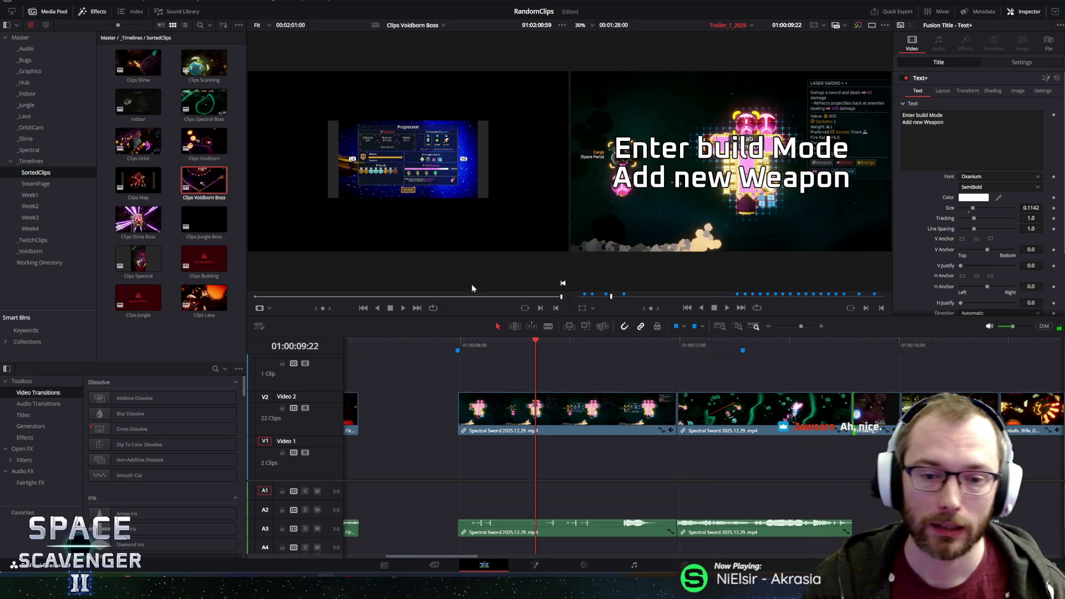
{"action": "left_click", "coordinate": [432, 344]}
{"action": "key", "text": "space"}
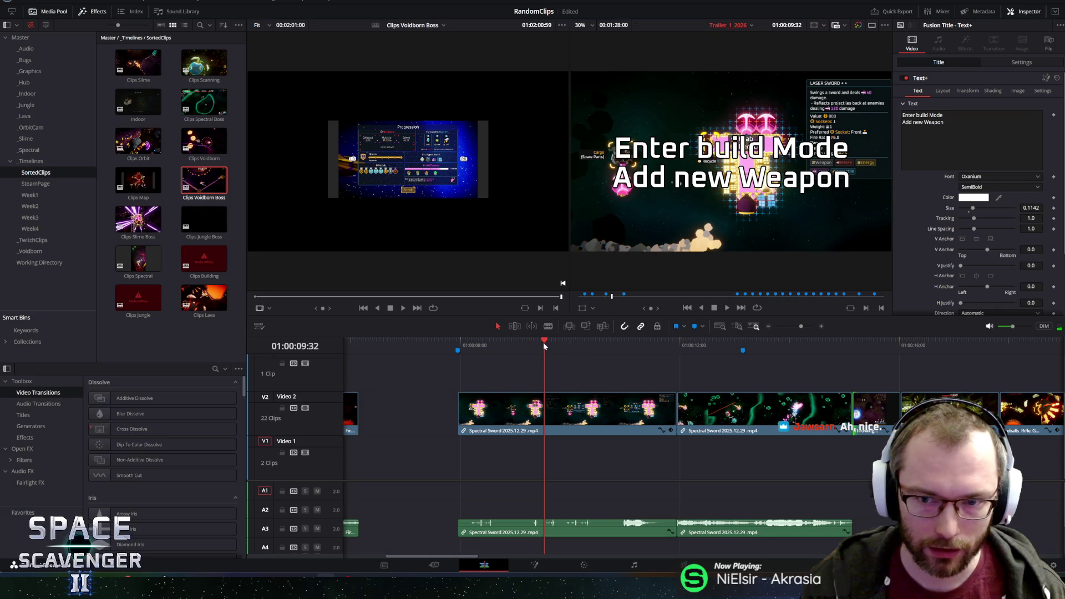
{"action": "mouse_move", "coordinate": [460, 408]}
{"action": "left_mouse_down"}
{"action": "mouse_move", "coordinate": [559, 408]}
{"action": "mouse_move", "coordinate": [495, 411]}
{"action": "left_mouse_up"}
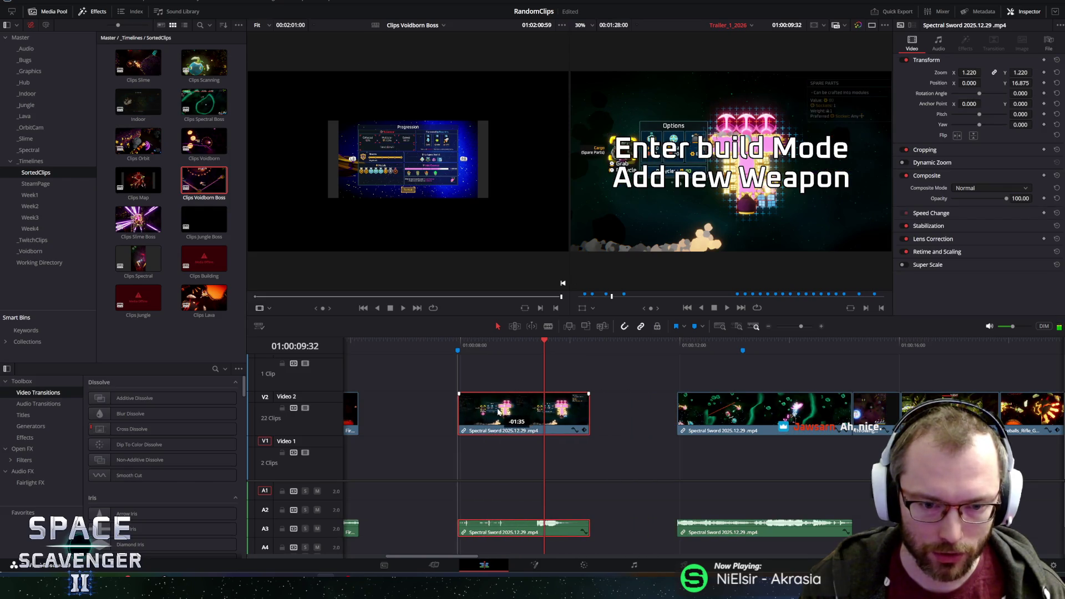
{"action": "key", "text": "/"}
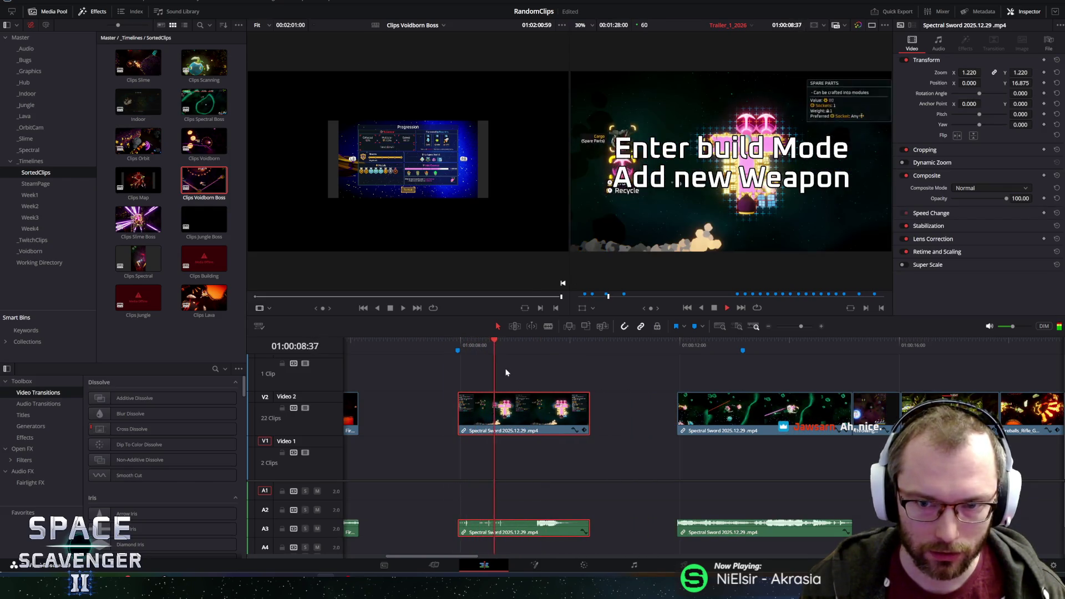
{"action": "left_click_drag", "start_coordinate": [589, 404], "coordinate": [676, 404]}
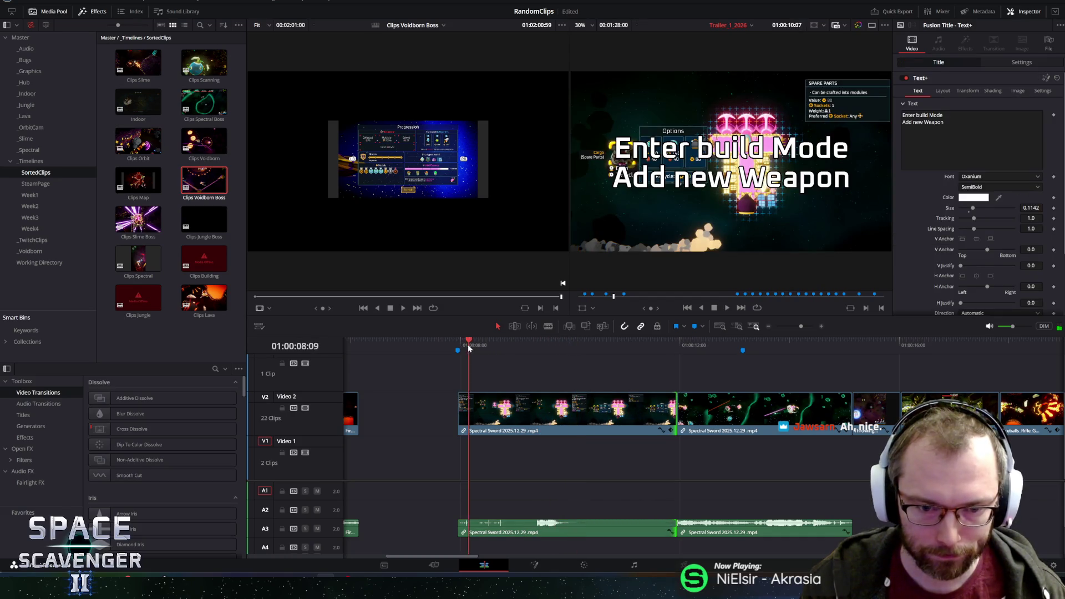
{"action": "key", "text": "/"}
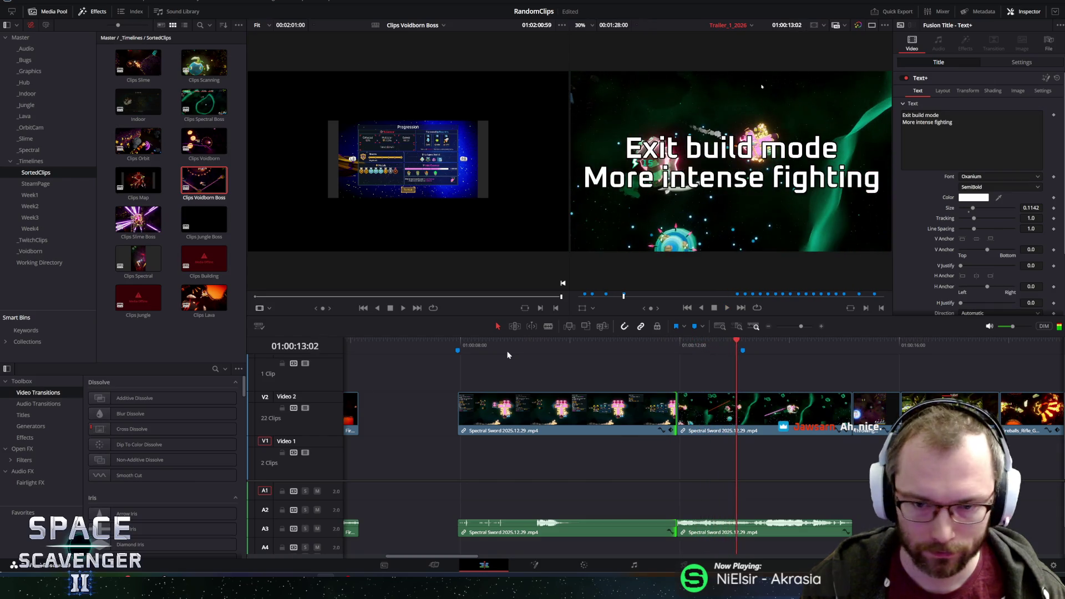
{"action": "left_click", "coordinate": [391, 341]}
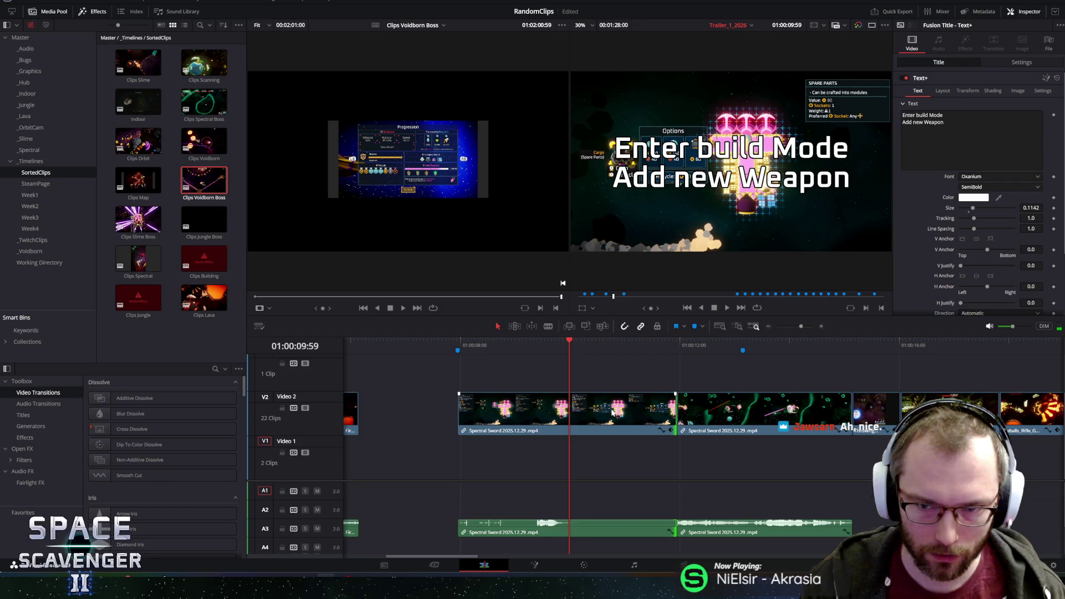
Shift the first Video 2 Spectral Sword clip to start around 10 seconds and replay the opening.
{"action": "left_click", "coordinate": [612, 412]}
{"action": "mouse_move", "coordinate": [673, 409]}
{"action": "left_mouse_down"}
{"action": "mouse_move", "coordinate": [548, 403]}
{"action": "mouse_move", "coordinate": [571, 404]}
{"action": "left_mouse_up"}
{"action": "left_click", "coordinate": [392, 344]}
{"action": "key", "text": "space"}
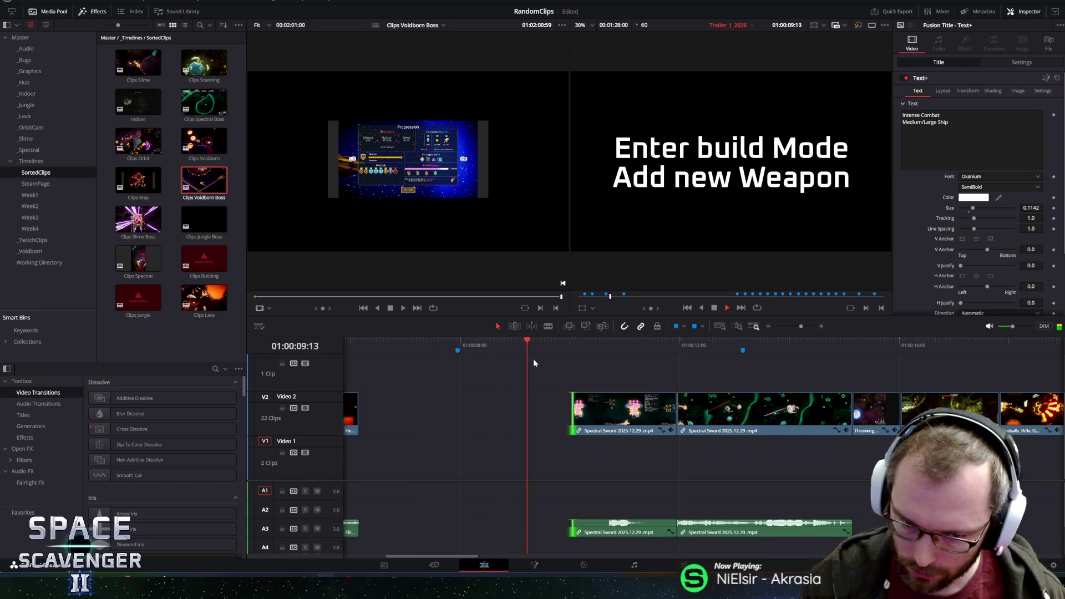
Extend the first Video 2 Spectral Sword clip's head back to 01:00:09:51 and replay the opening.
{"action": "scroll", "coordinate": [610, 405], "scroll_direction": "up", "scroll_amount": 3}
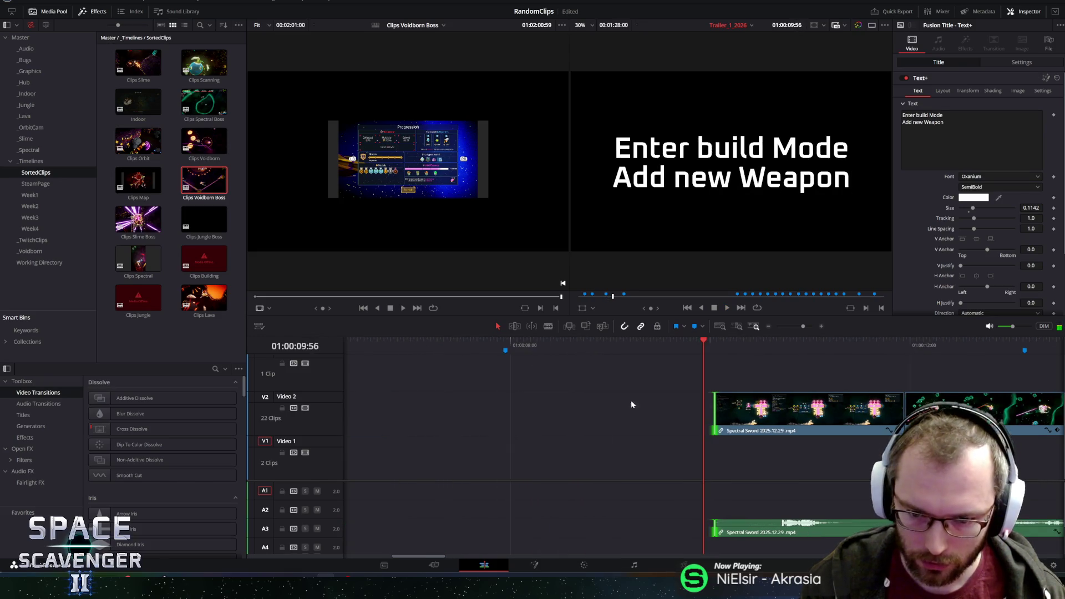
{"action": "left_click_drag", "start_coordinate": [702, 336], "coordinate": [665, 340]}
{"action": "key", "text": "space"}
{"action": "left_click_drag", "start_coordinate": [715, 412], "coordinate": [697, 414]}
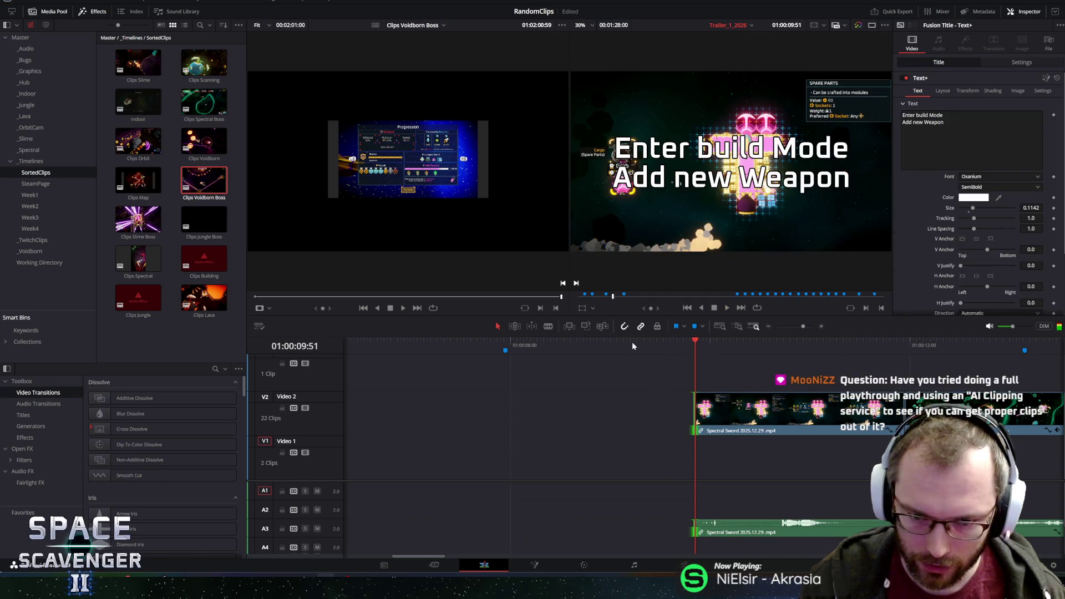
{"action": "key", "text": "slash"}
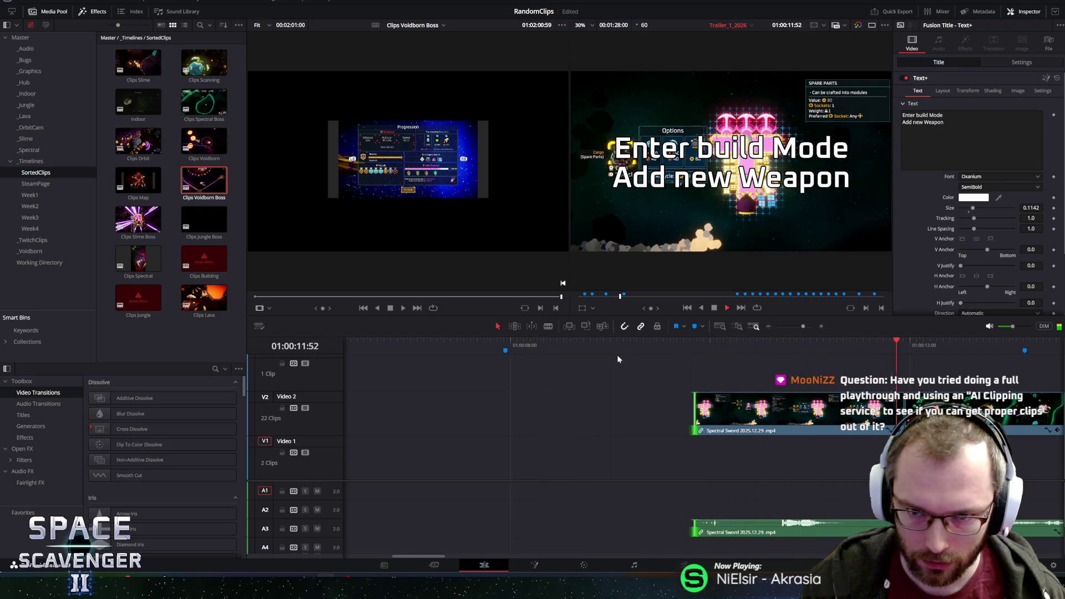
{"action": "key", "text": "space"}
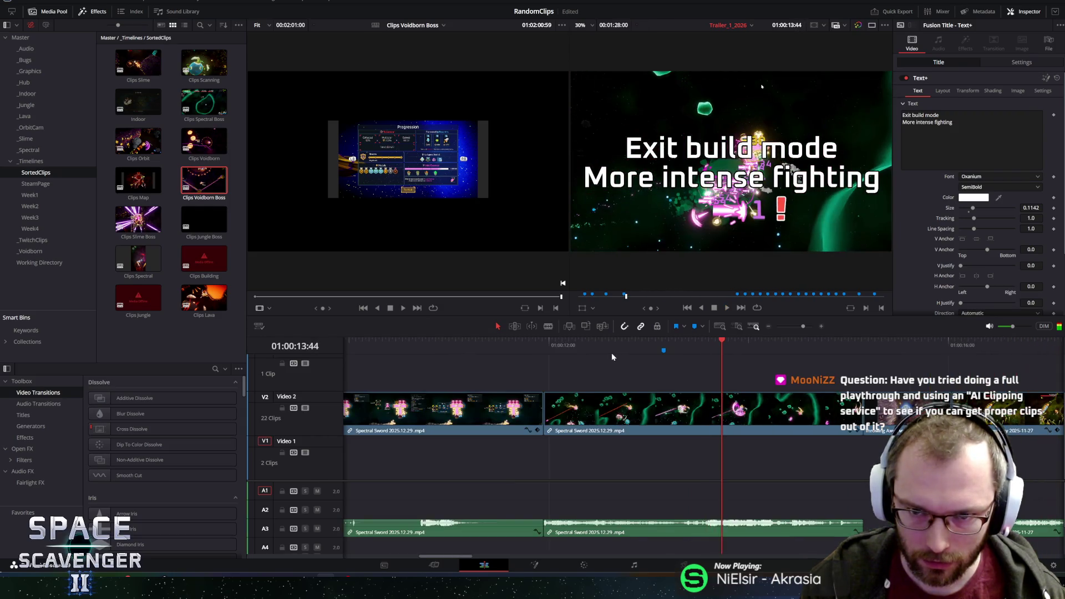
Slip the second Video 2 Spectral Sword clip's footage in several passes, replaying from about 12:09.
{"action": "left_click", "coordinate": [693, 404]}
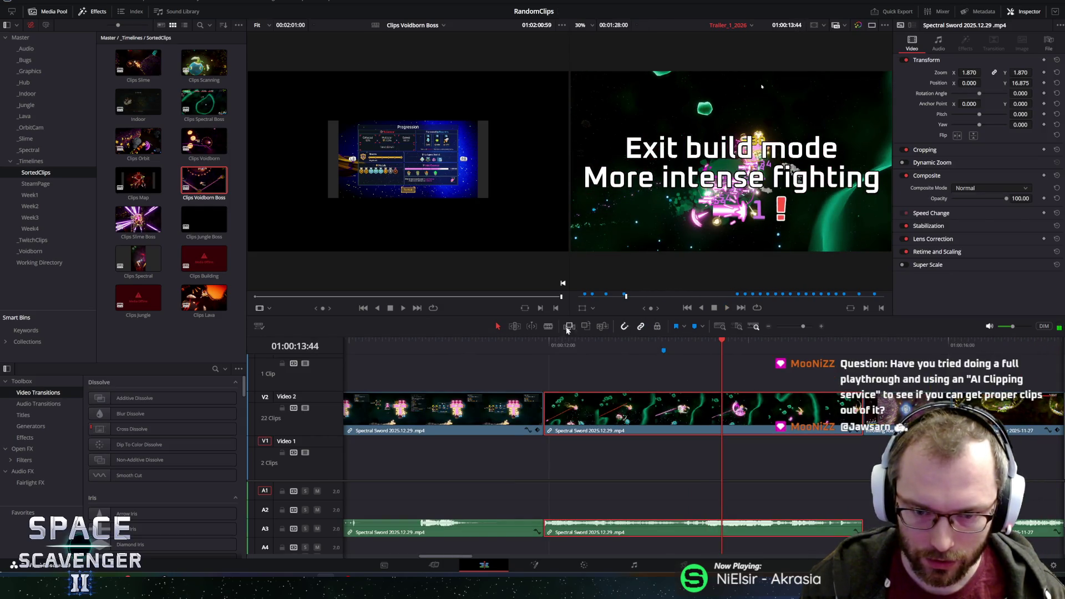
{"action": "left_click_drag", "start_coordinate": [700, 414], "coordinate": [680, 411]}
{"action": "left_click", "coordinate": [548, 344]}
{"action": "key", "text": "space"}
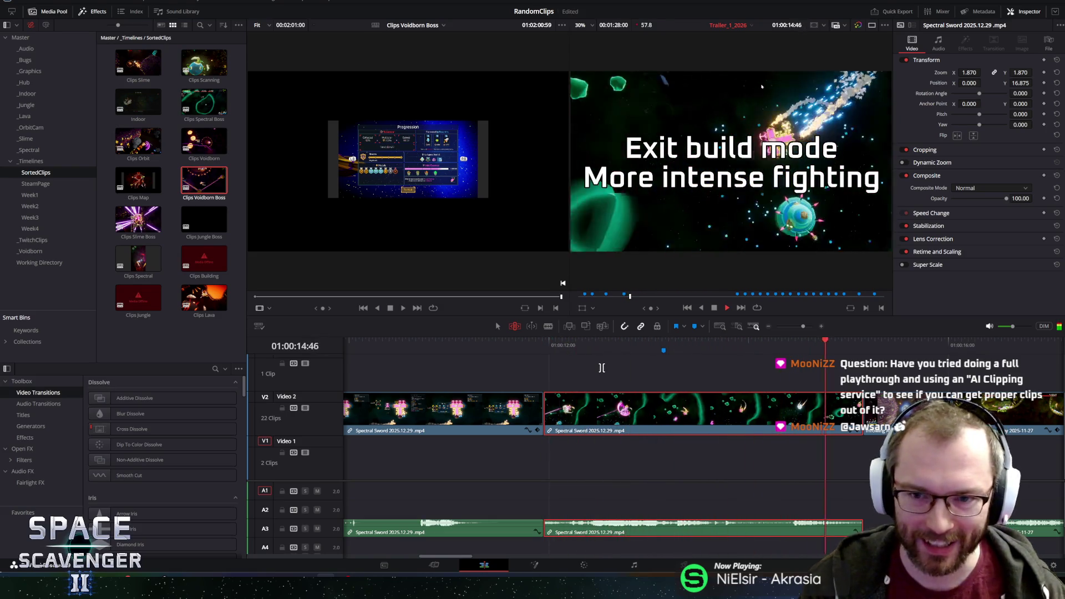
{"action": "scroll", "coordinate": [610, 388], "scroll_direction": "down", "scroll_amount": 3}
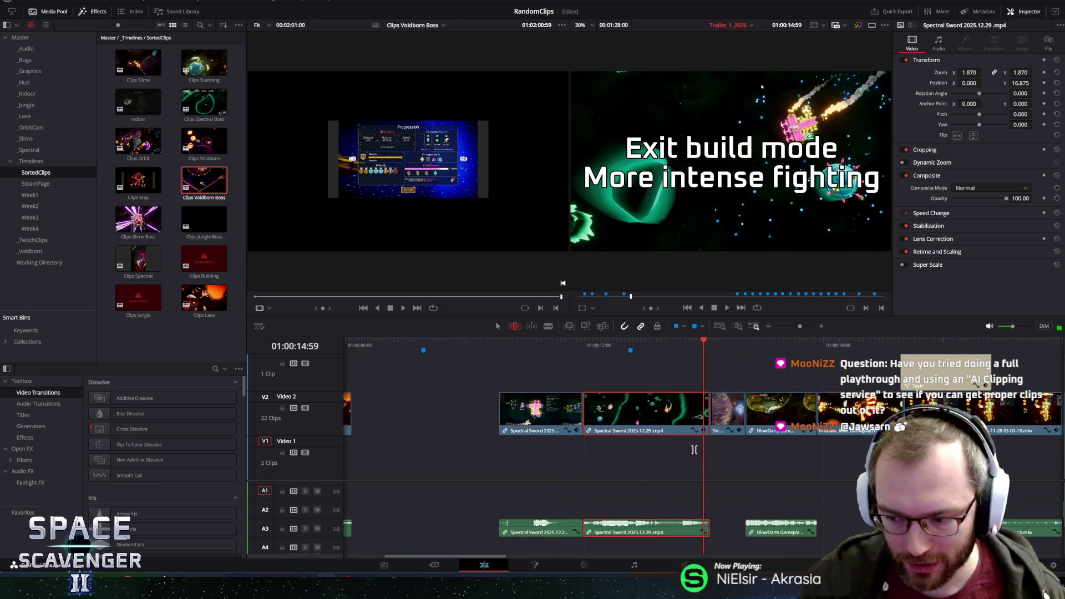
{"action": "mouse_move", "coordinate": [672, 418]}
{"action": "left_mouse_down"}
{"action": "mouse_move", "coordinate": [540, 421]}
{"action": "mouse_move", "coordinate": [621, 431]}
{"action": "left_mouse_up"}
{"action": "left_click_drag", "start_coordinate": [682, 344], "coordinate": [583, 344]}
{"action": "mouse_move", "coordinate": [648, 416]}
{"action": "left_mouse_down"}
{"action": "mouse_move", "coordinate": [606, 420]}
{"action": "mouse_move", "coordinate": [662, 422]}
{"action": "mouse_move", "coordinate": [609, 417]}
{"action": "left_mouse_up"}
{"action": "key", "text": "space"}
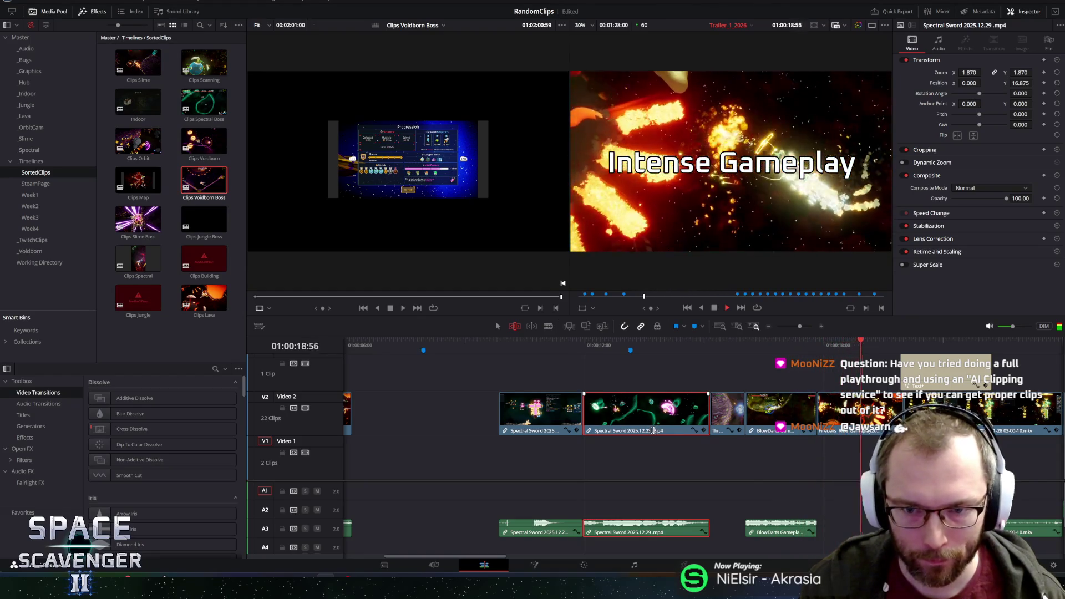
{"action": "key", "text": "space"}
Back in normal selection mode, select the Video 3 title clip and disable the Video 4 title track.
{"action": "scroll", "coordinate": [377, 414], "scroll_direction": "down", "scroll_amount": 5}
{"action": "scroll", "coordinate": [376, 414], "scroll_direction": "up", "scroll_amount": 2}
{"action": "scroll", "coordinate": [377, 414], "scroll_direction": "up", "scroll_amount": 1}
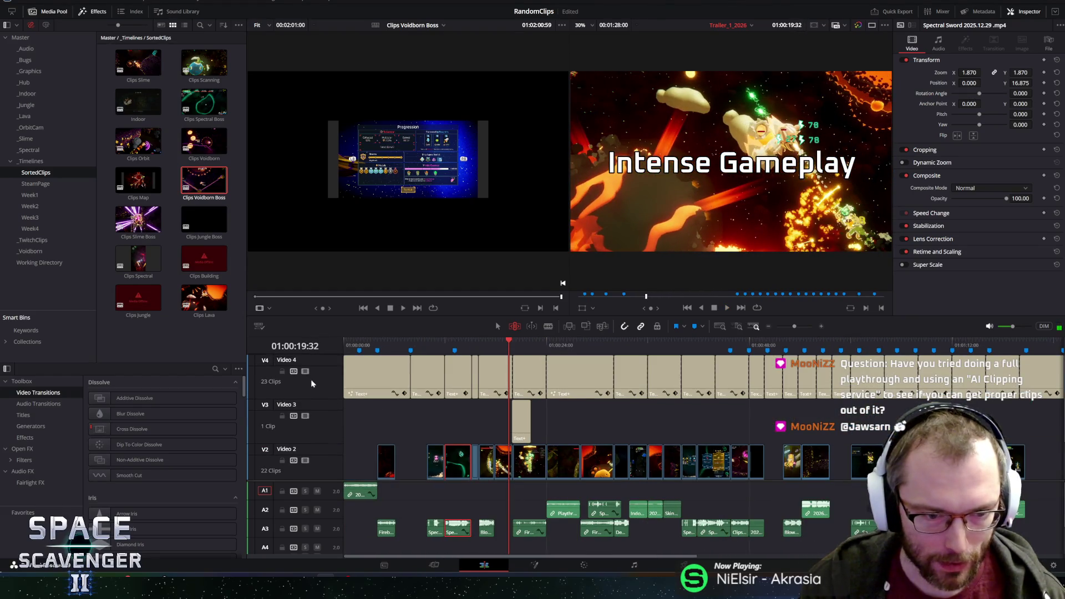
{"action": "left_click", "coordinate": [402, 345]}
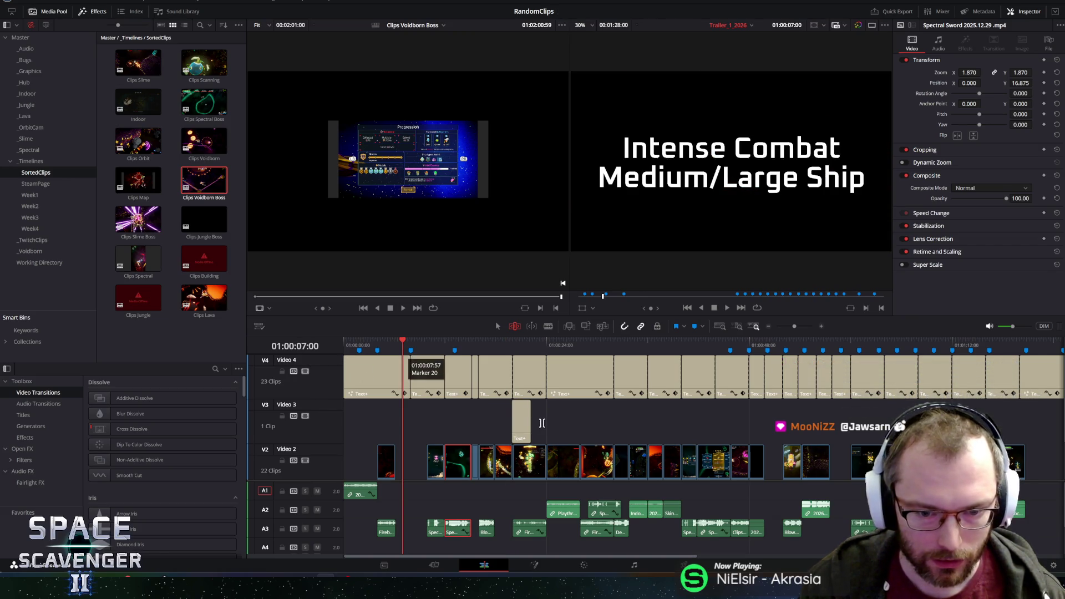
{"action": "key", "text": "a"}
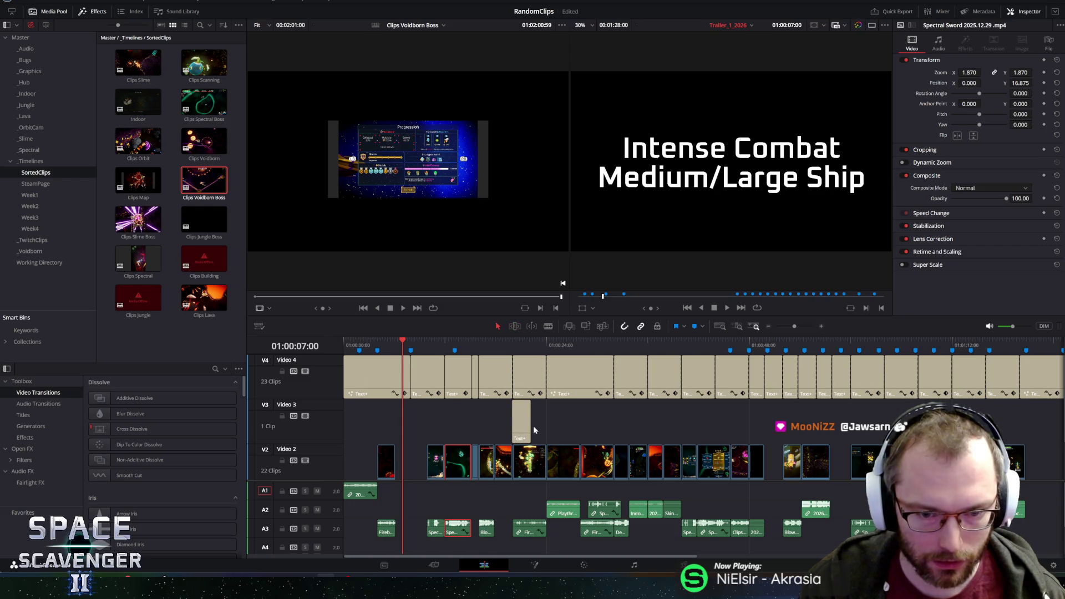
{"action": "left_click", "coordinate": [522, 423]}
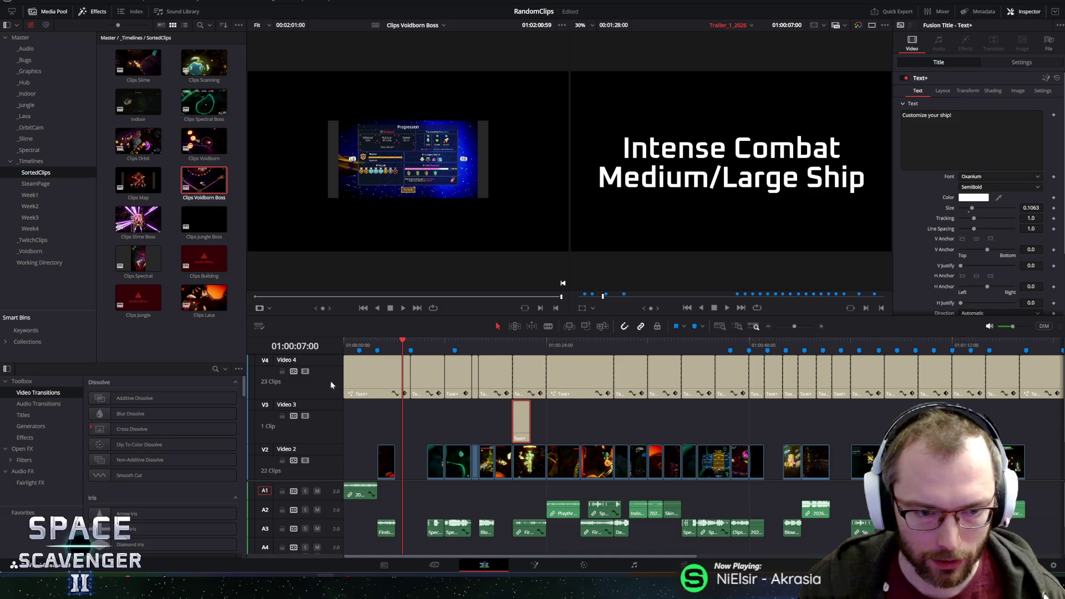
{"action": "left_click", "coordinate": [306, 372]}
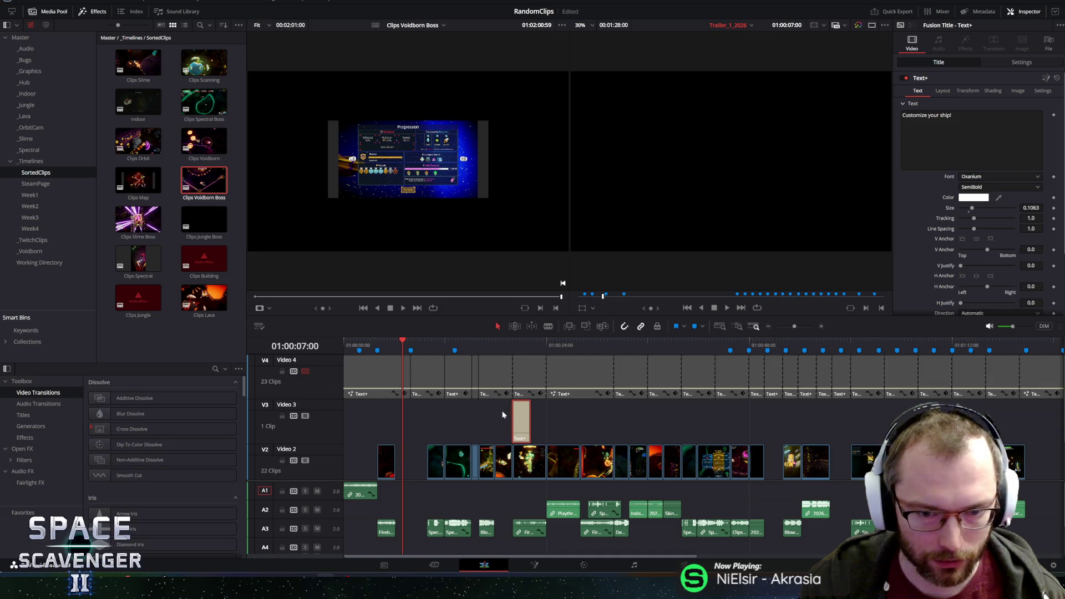
Toggle the Video 3 track off and on, play the Customize your ship! section, and return to start.
{"action": "left_click", "coordinate": [524, 348]}
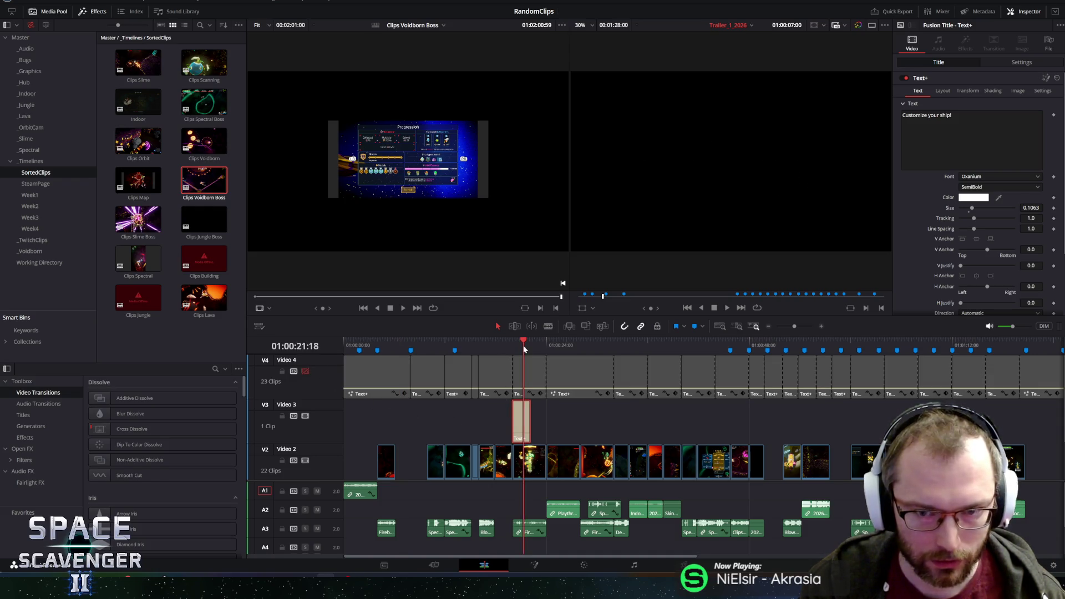
{"action": "left_click", "coordinate": [305, 417]}
{"action": "left_click", "coordinate": [305, 416]}
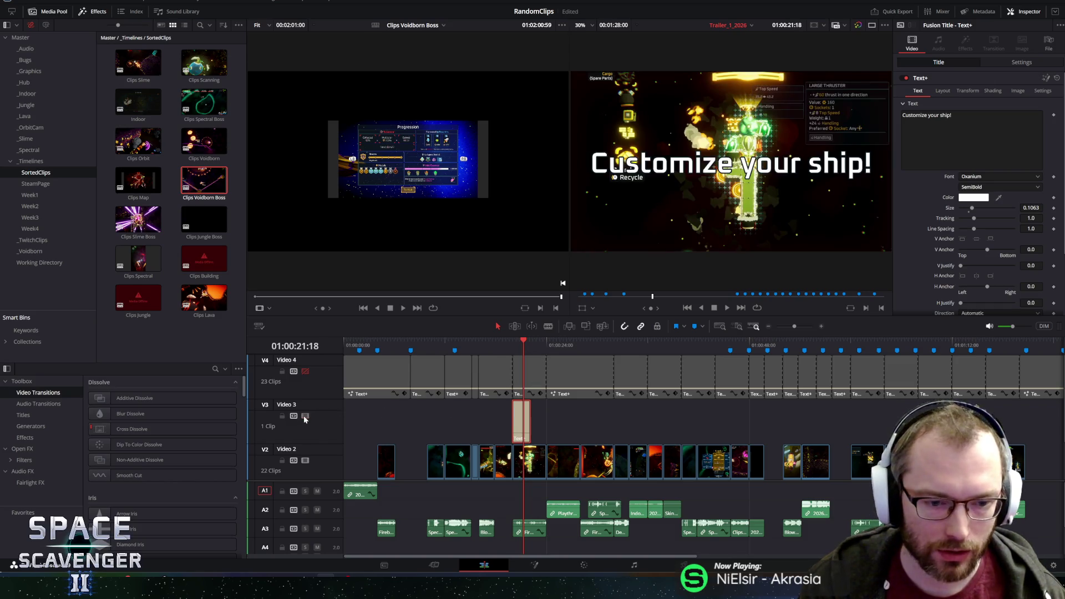
{"action": "key", "text": "slash"}
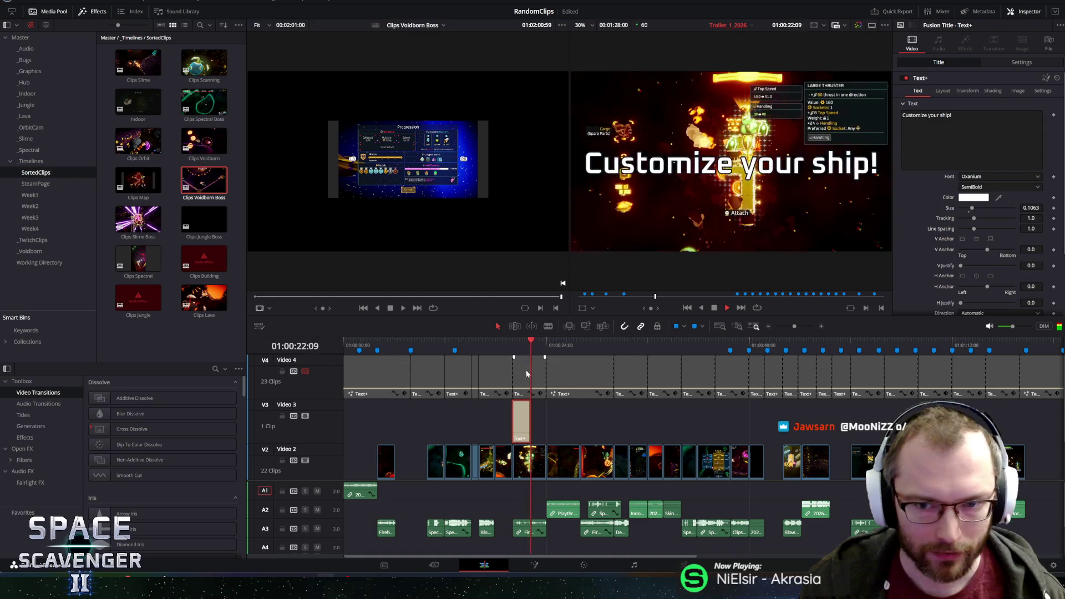
{"action": "key", "text": "Home"}
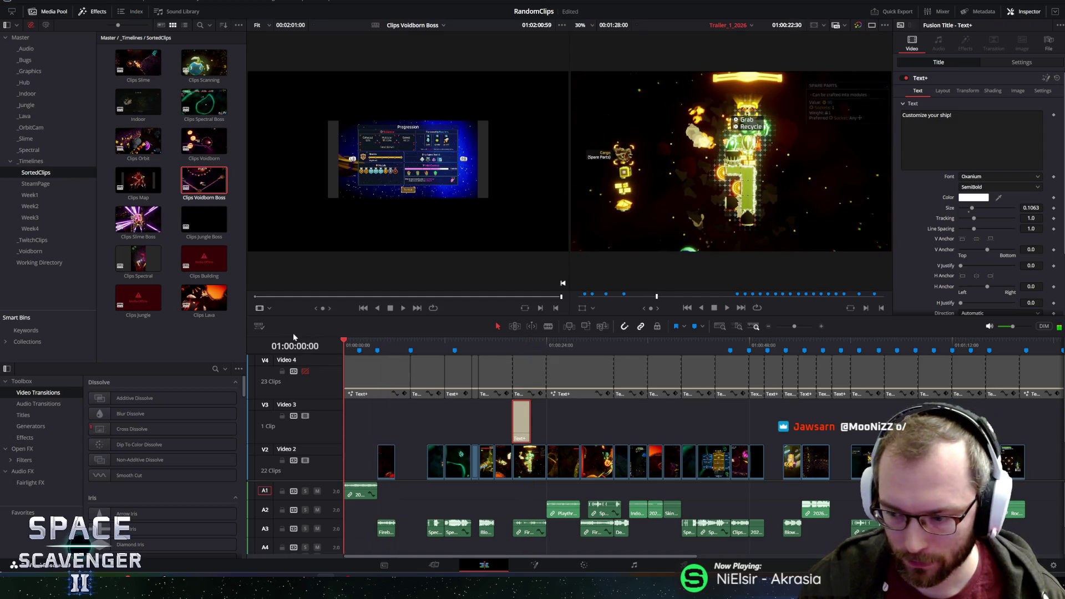
{"action": "key", "text": "space"}
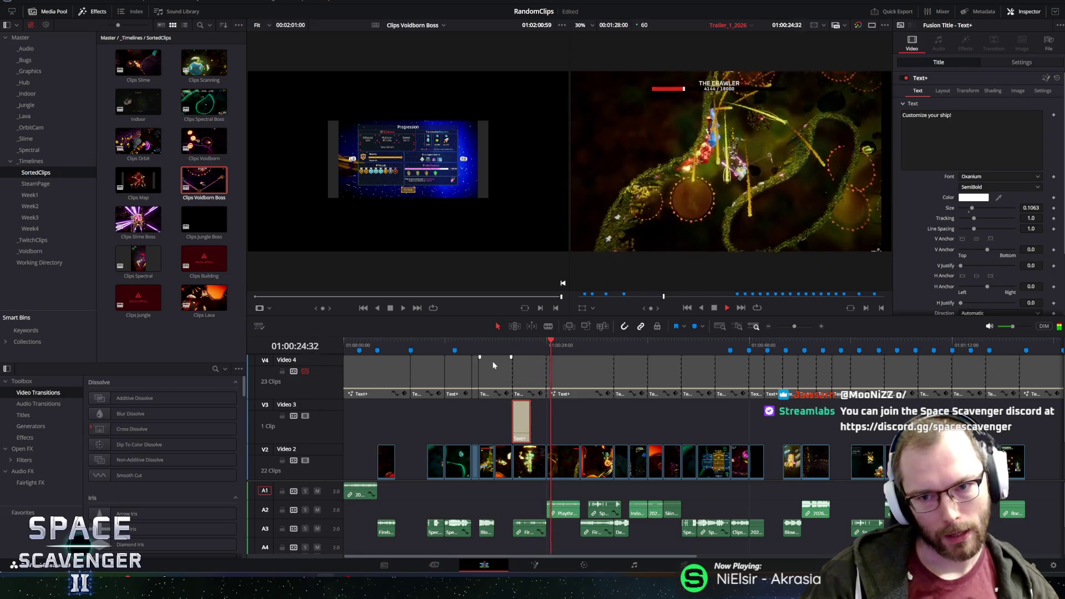
{"action": "key", "text": "space"}
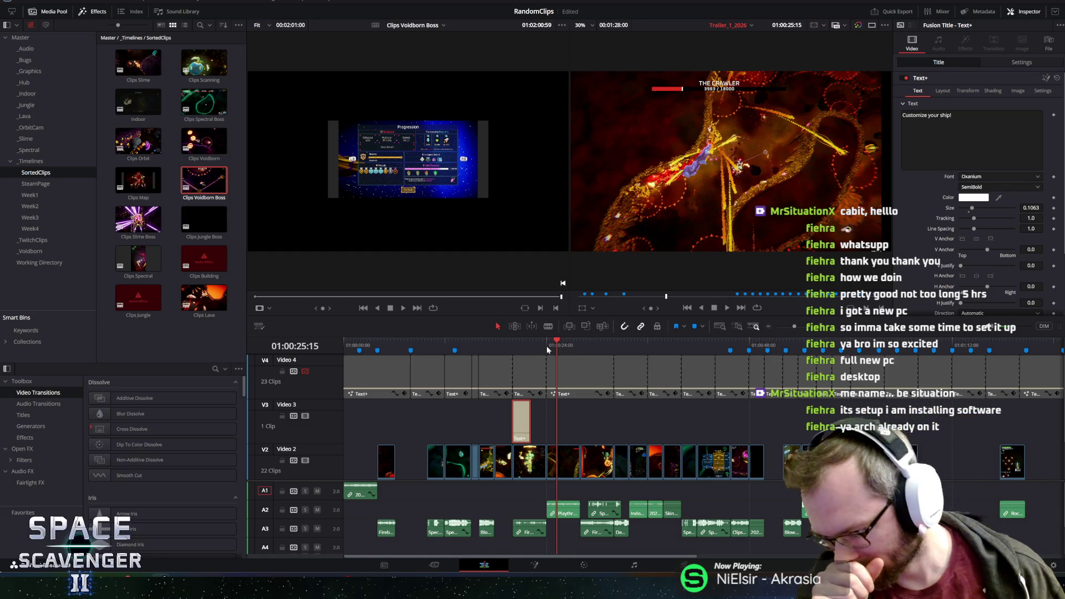
{"action": "mouse_move", "coordinate": [530, 345]}
{"action": "left_mouse_down"}
{"action": "mouse_move", "coordinate": [396, 344]}
{"action": "mouse_move", "coordinate": [426, 344]}
{"action": "mouse_move", "coordinate": [411, 346]}
{"action": "left_mouse_up"}
{"action": "left_click", "coordinate": [410, 350]}
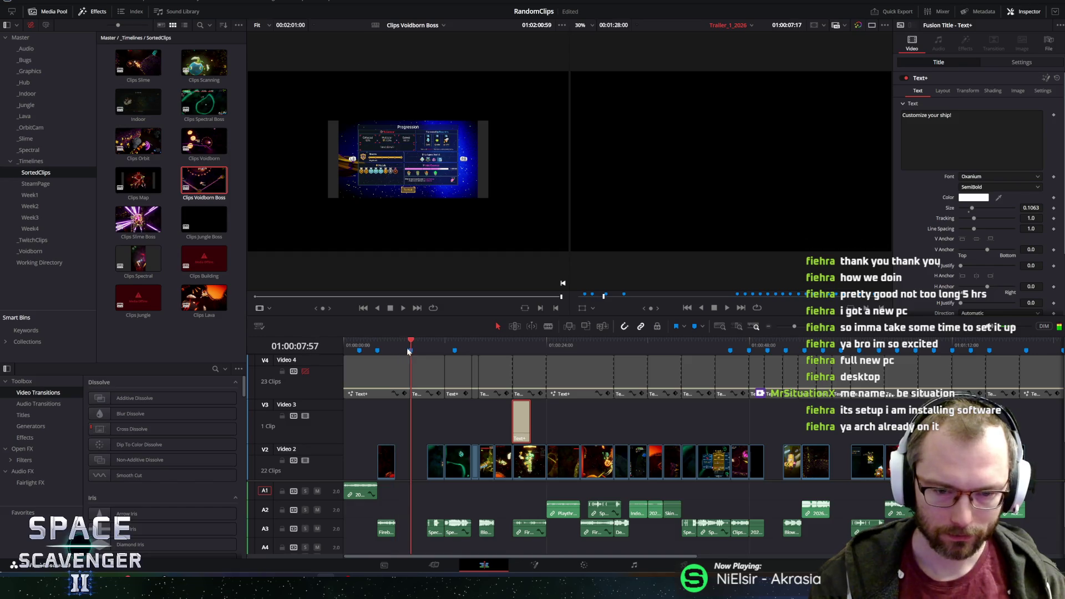
{"action": "left_click", "coordinate": [462, 472]}
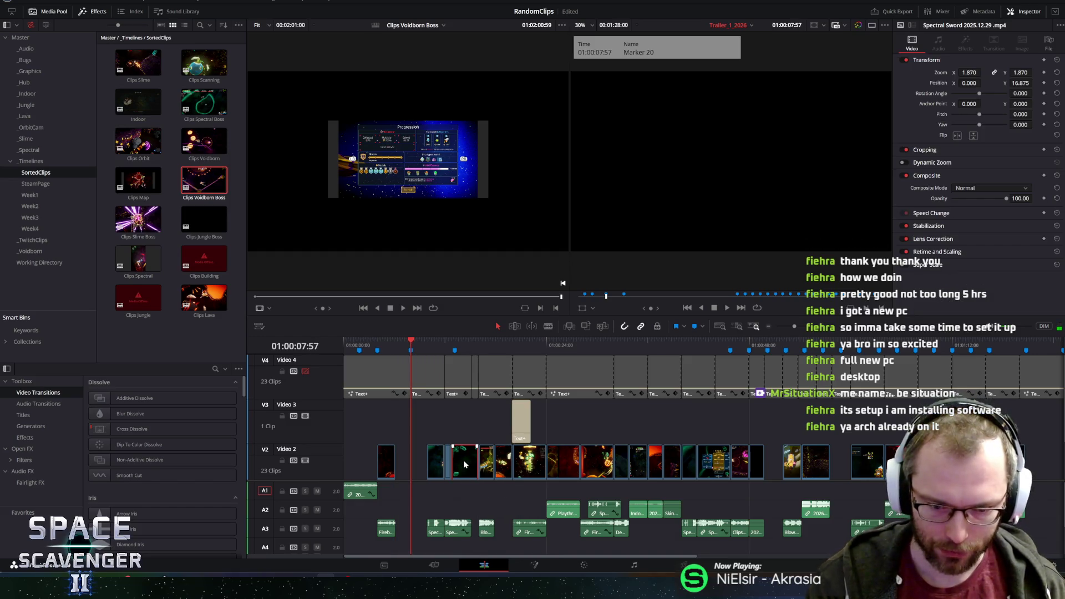
{"action": "left_click", "coordinate": [438, 425]}
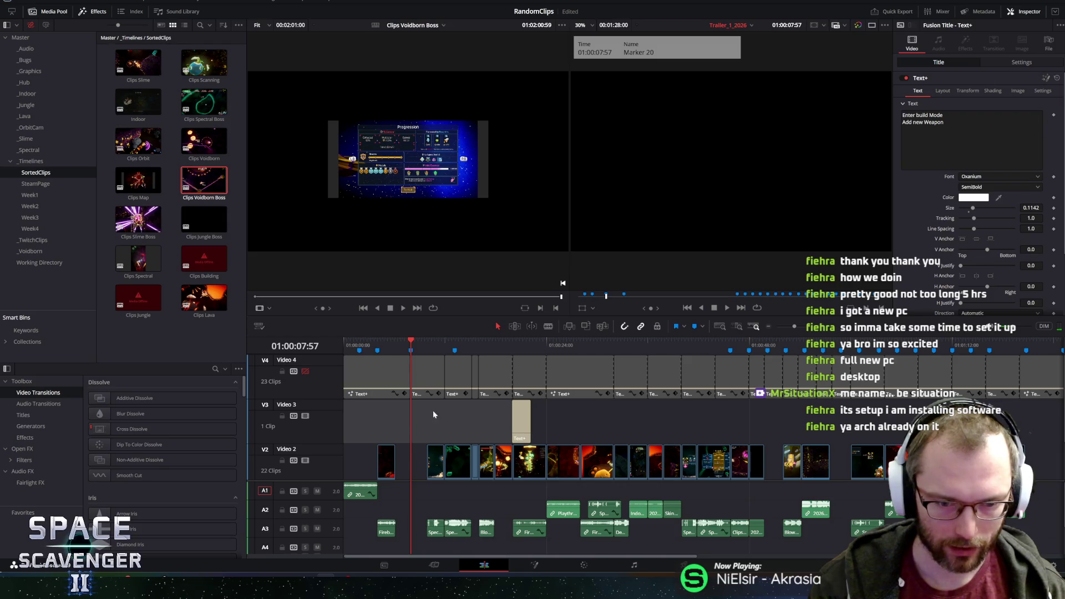
{"action": "key", "text": "Home"}
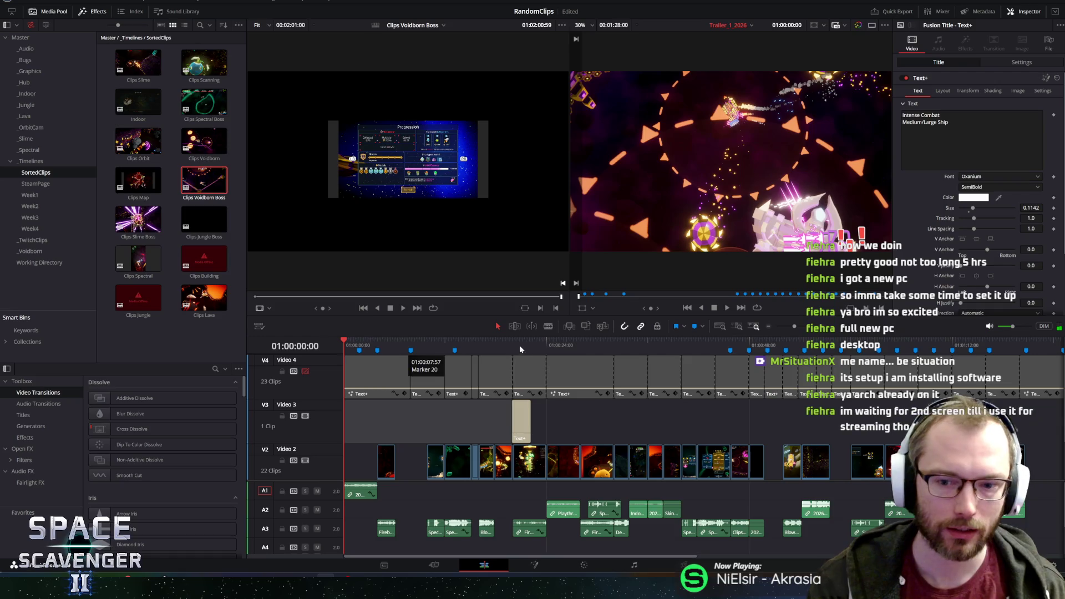
{"action": "key", "text": "space"}
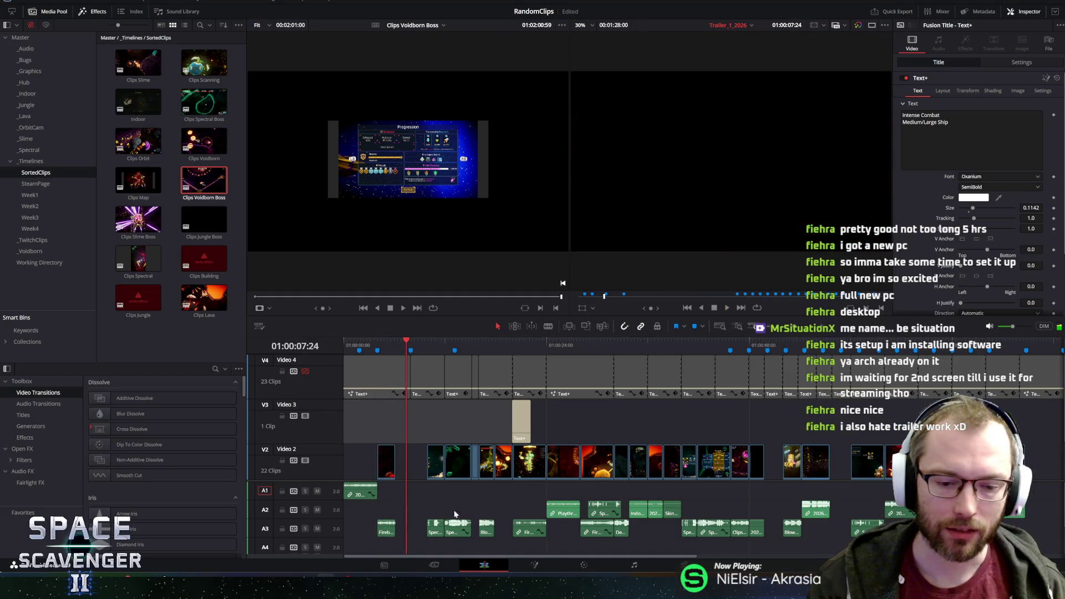
{"action": "scroll", "coordinate": [423, 517], "scroll_direction": "down", "scroll_amount": 2}
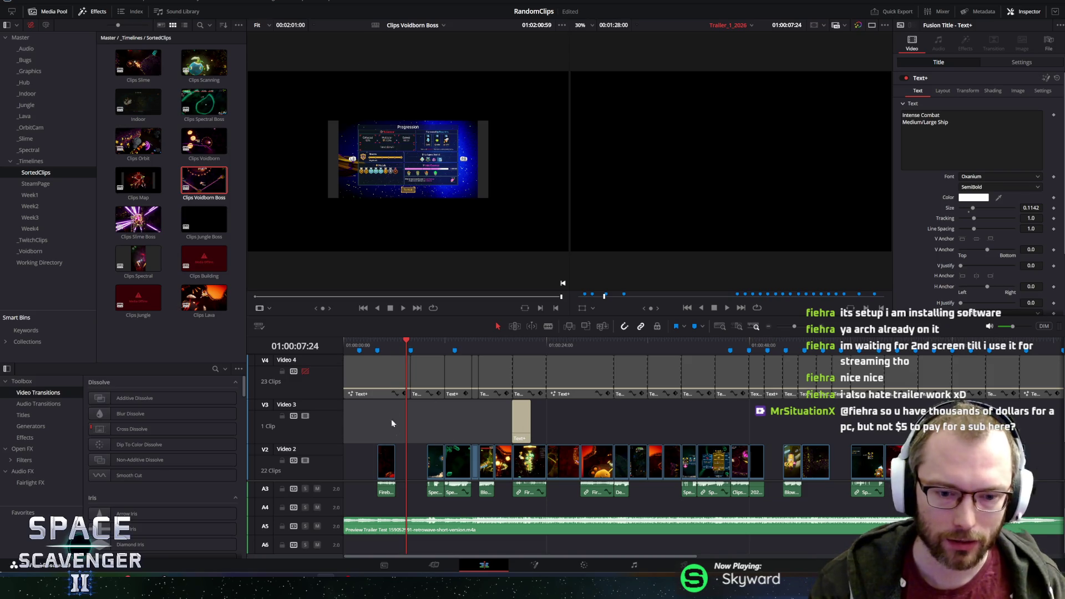
Replay Trailer_1_2026 from the start, then zoom the timeline in with the playhead near 10 seconds.
{"action": "left_click_drag", "start_coordinate": [558, 481], "coordinate": [571, 453]}
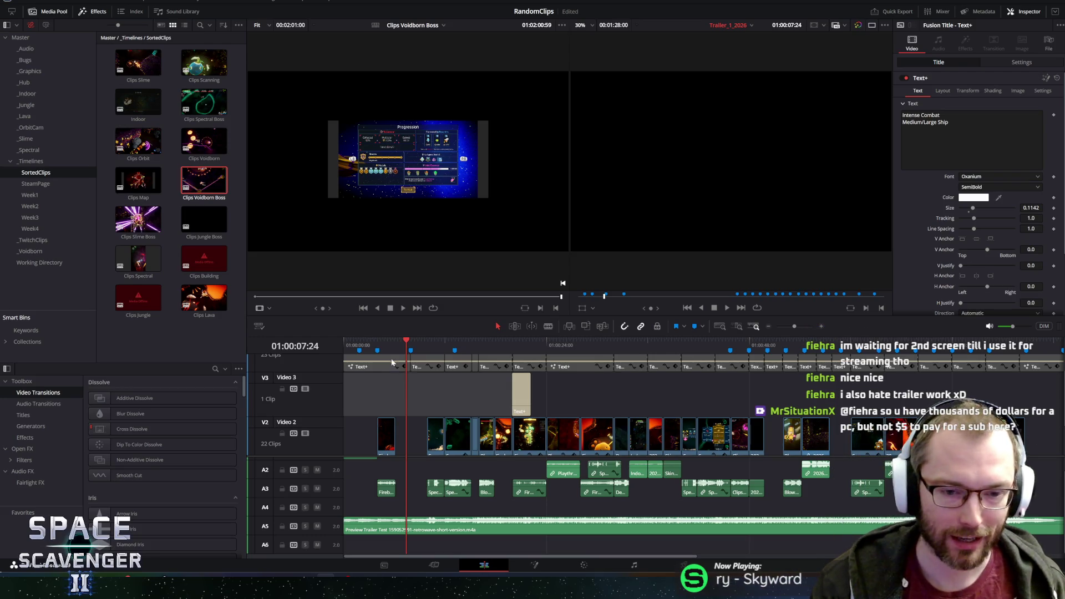
{"action": "left_click_drag", "start_coordinate": [398, 346], "coordinate": [318, 334]}
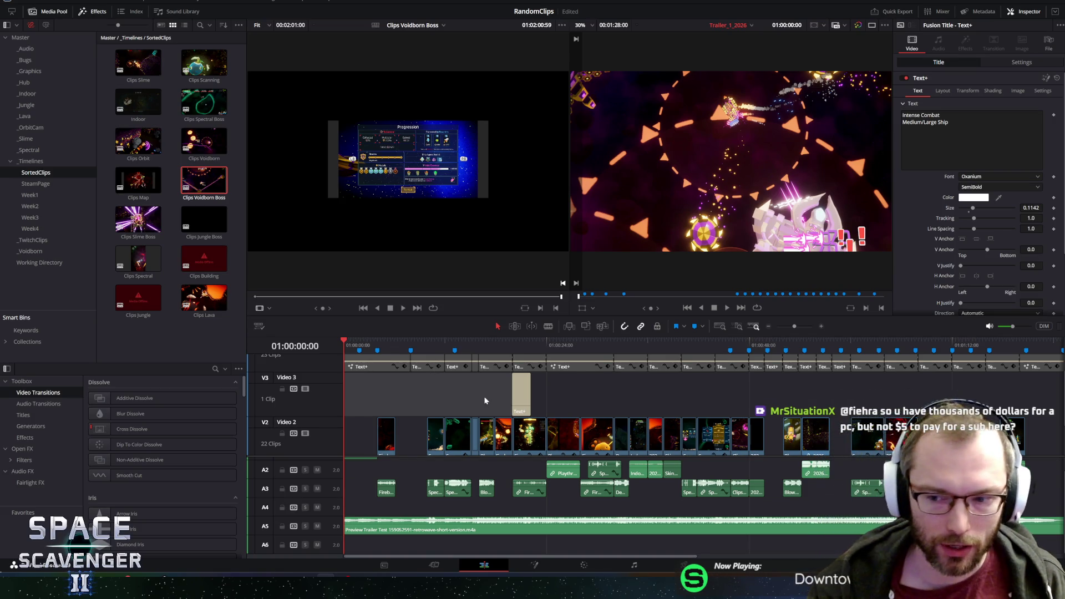
{"action": "key", "text": "ctrl+minus"}
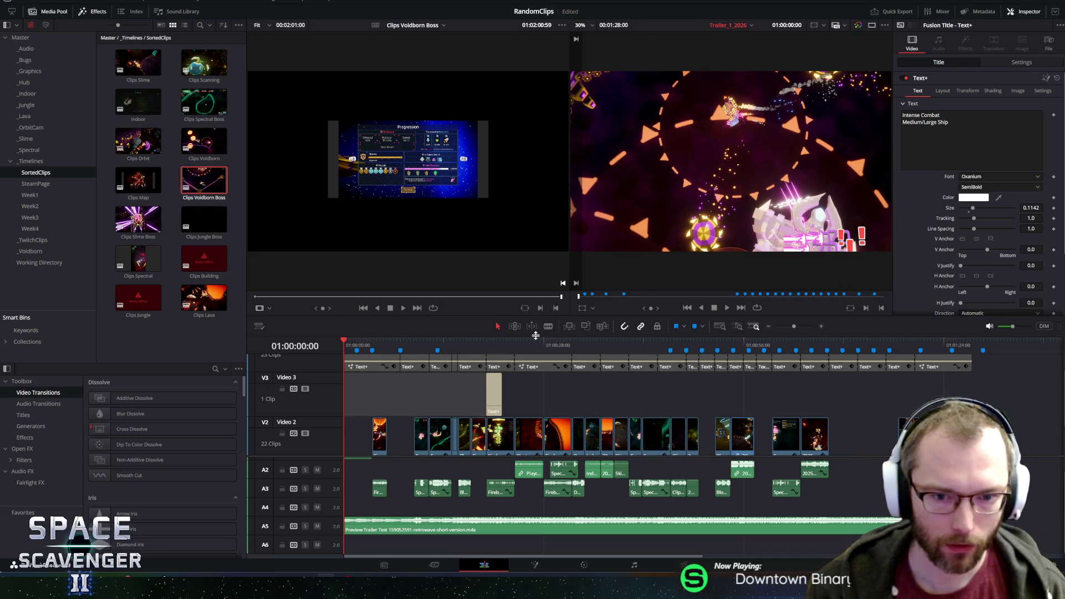
{"action": "left_click", "coordinate": [357, 341]}
{"action": "left_click", "coordinate": [345, 341]}
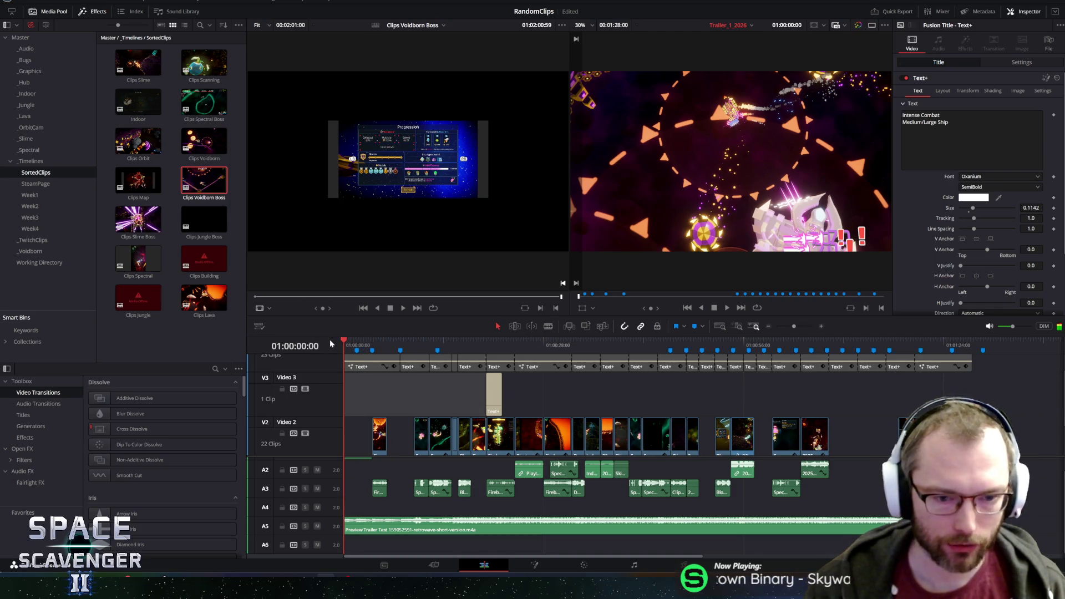
{"action": "key", "text": "space"}
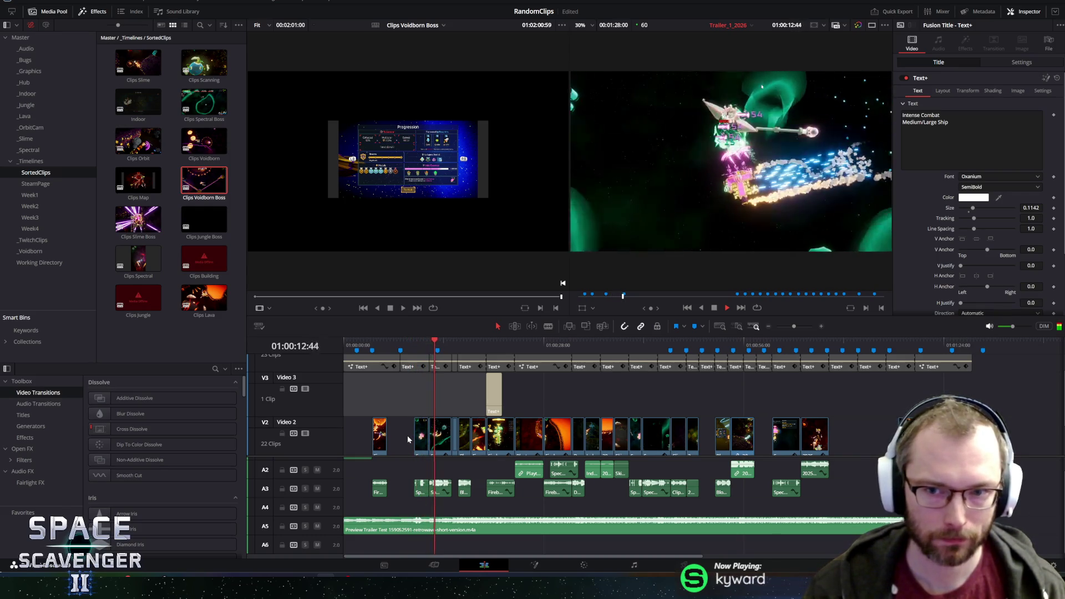
{"action": "scroll", "coordinate": [415, 432], "scroll_direction": "up", "scroll_amount": 3}
{"action": "scroll", "coordinate": [415, 432], "scroll_direction": "up", "scroll_amount": 4}
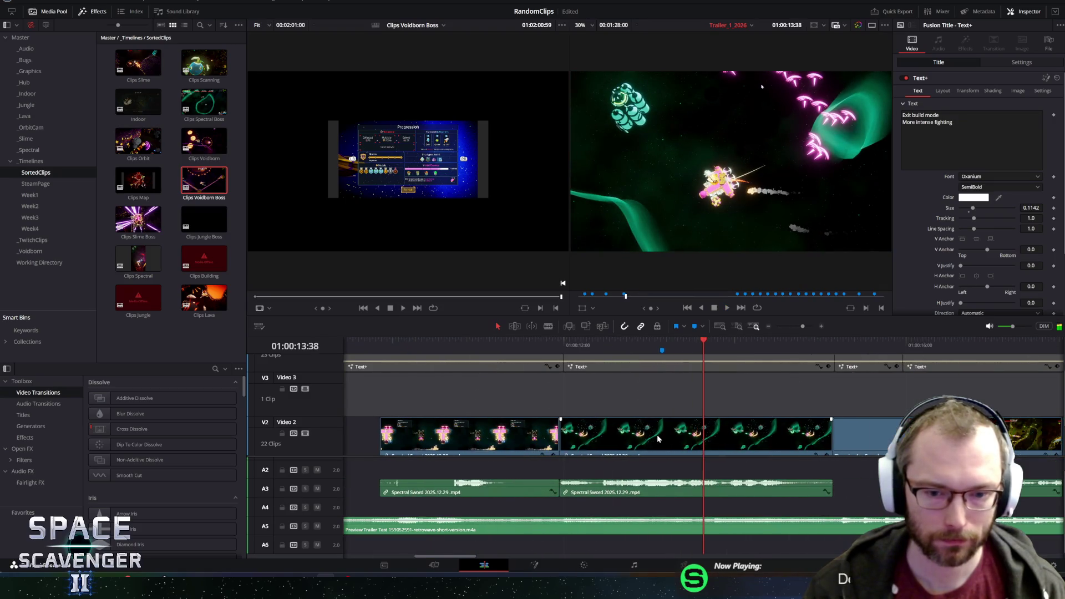
{"action": "left_click", "coordinate": [419, 342]}
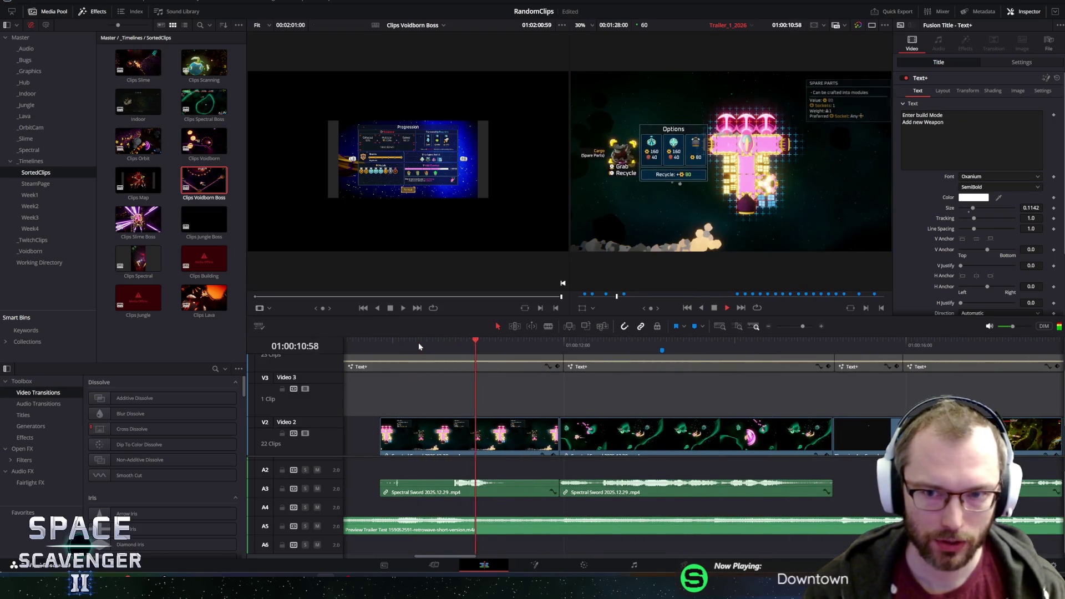
Trim the first Spectral Sword clip's tail, butt it against the next clip, and extend its start to about 01:00:09:50.
{"action": "left_click", "coordinate": [530, 432]}
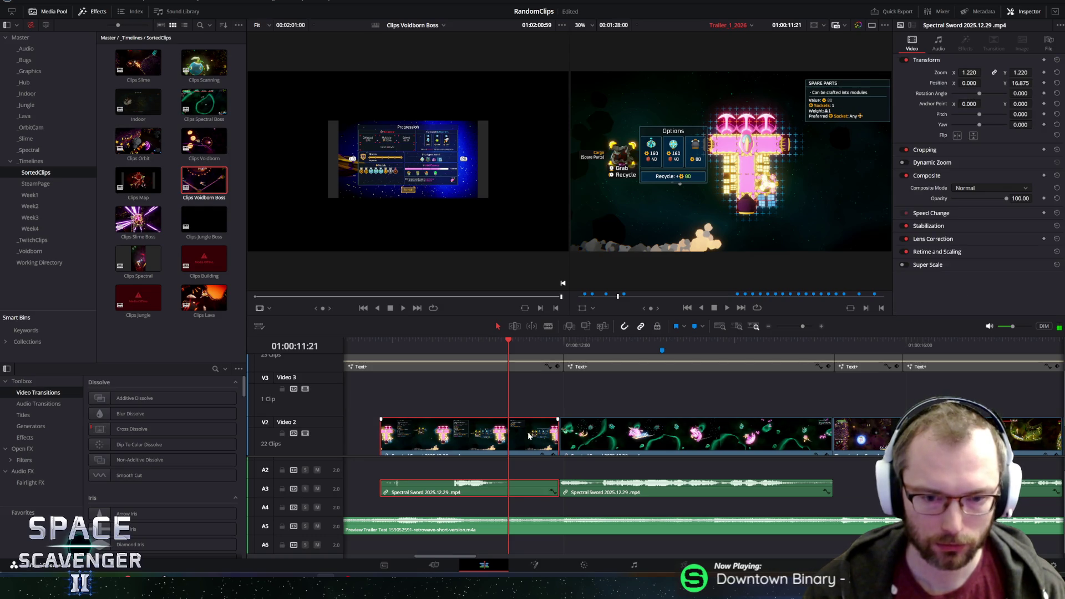
{"action": "mouse_move", "coordinate": [557, 436]}
{"action": "left_mouse_down"}
{"action": "mouse_move", "coordinate": [506, 435]}
{"action": "mouse_move", "coordinate": [516, 438]}
{"action": "left_mouse_up"}
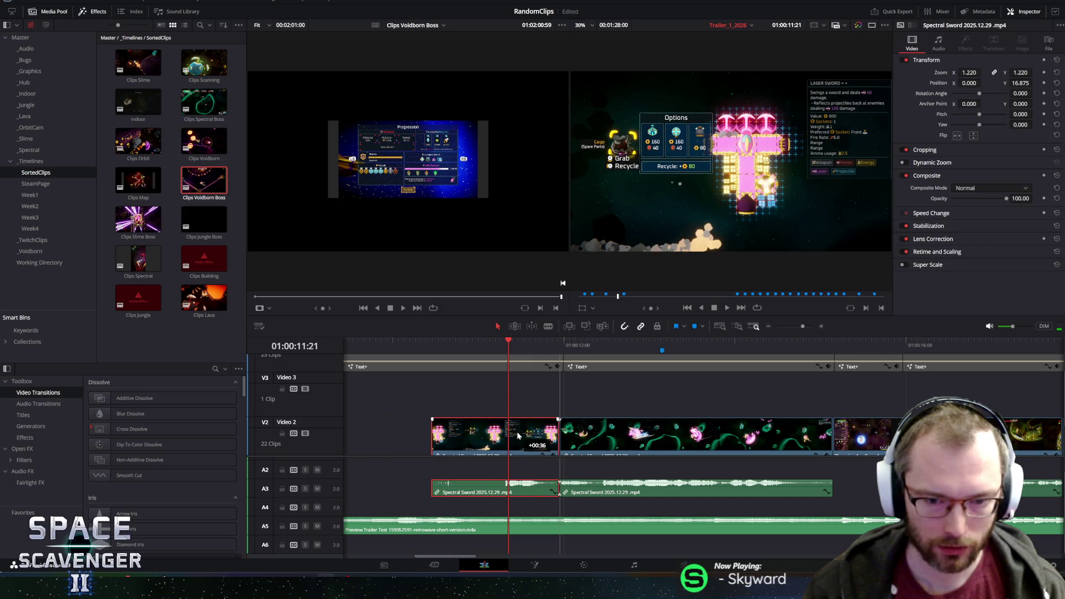
{"action": "left_click", "coordinate": [353, 343]}
{"action": "left_click_drag", "start_coordinate": [353, 347], "coordinate": [436, 354]}
{"action": "key", "text": "ctrl+z"}
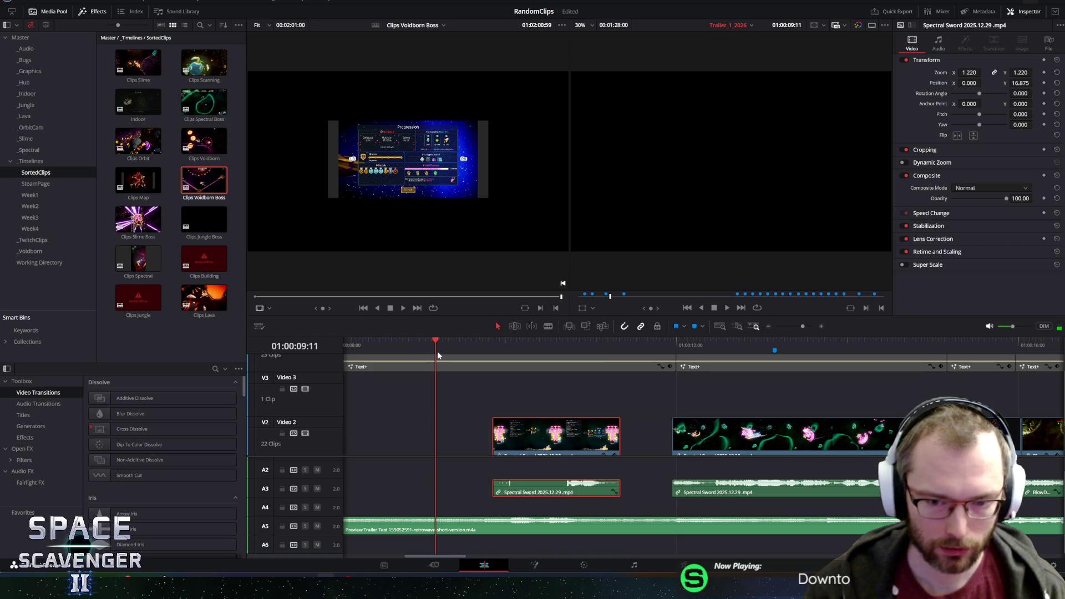
{"action": "left_click", "coordinate": [491, 343]}
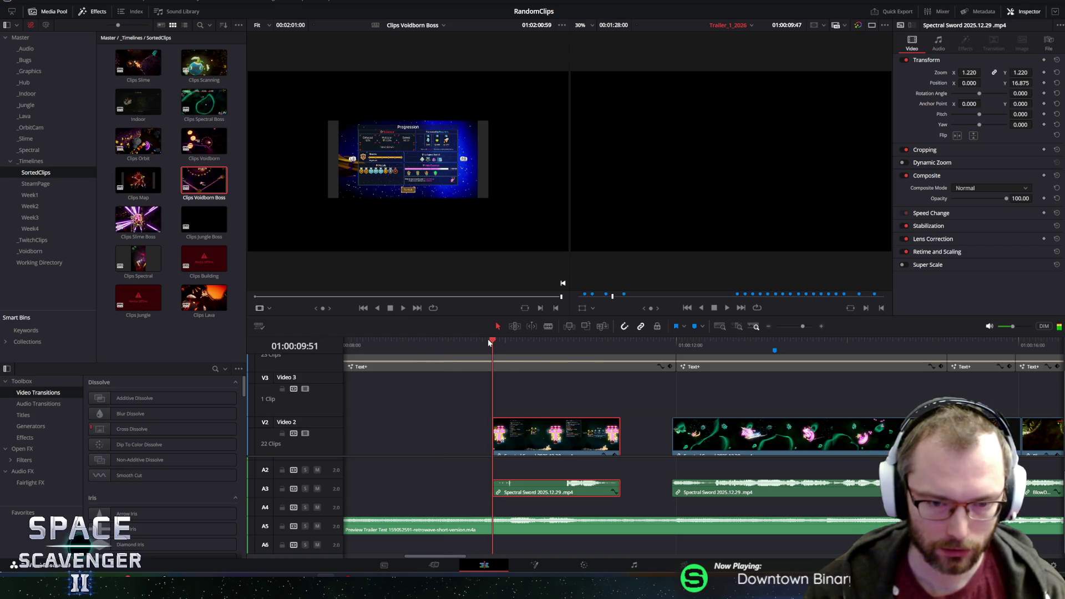
{"action": "mouse_move", "coordinate": [504, 437]}
{"action": "left_mouse_down"}
{"action": "mouse_move", "coordinate": [554, 438]}
{"action": "mouse_move", "coordinate": [493, 436]}
{"action": "left_mouse_up"}
{"action": "left_click", "coordinate": [460, 343]}
{"action": "key", "text": "space"}
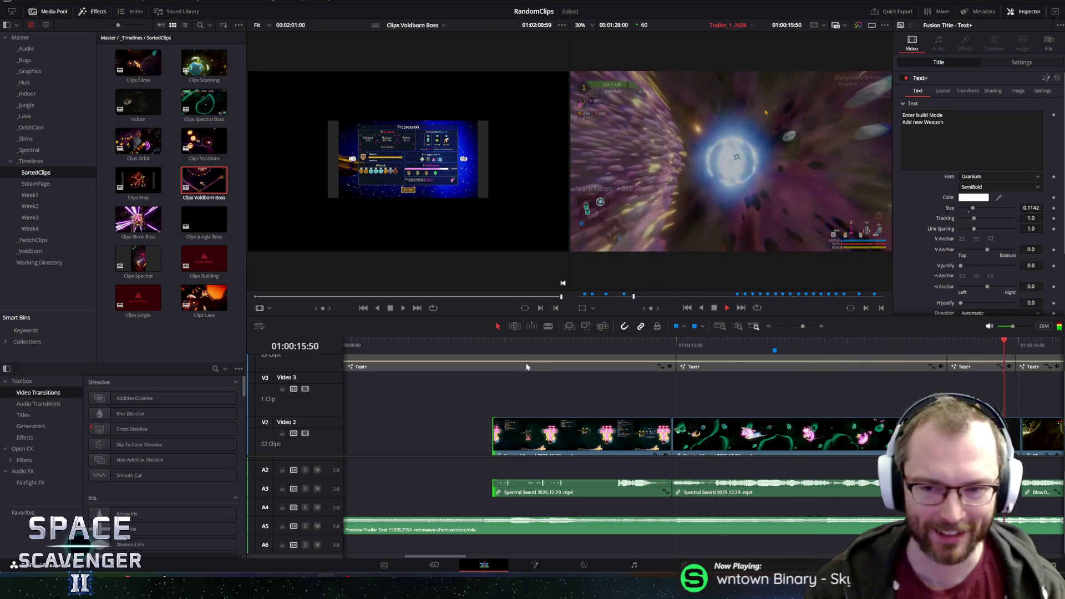
Stop playback and jump back to rewatch the trailer around 10–12 seconds.
{"action": "key", "text": "space"}
{"action": "left_click", "coordinate": [585, 346]}
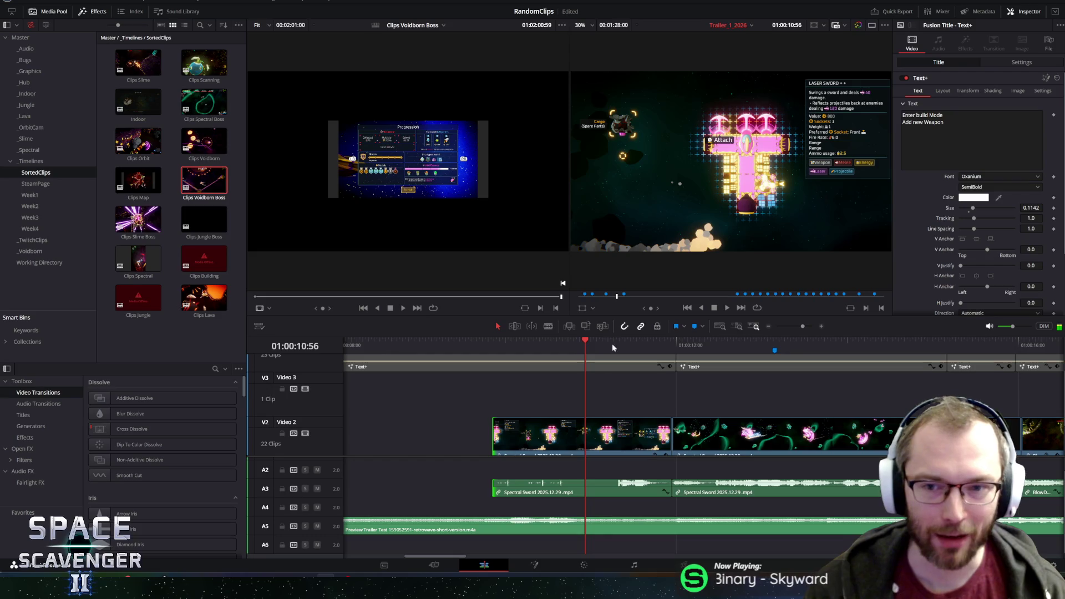
{"action": "key", "text": "space"}
{"action": "left_click", "coordinate": [734, 347]}
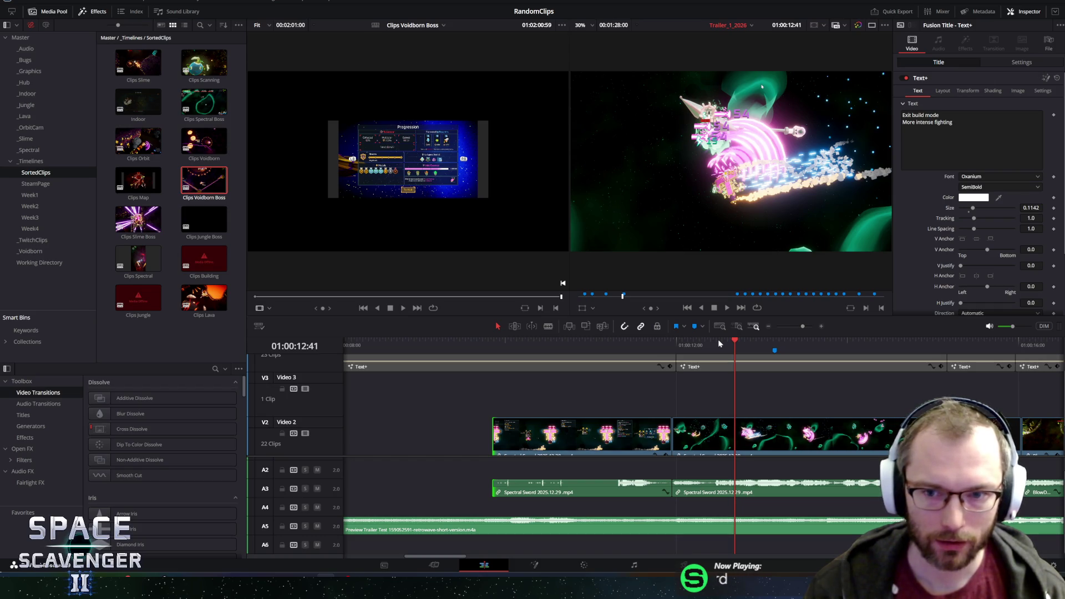
Zoom the timeline out slightly and play from the Spectral Sword transition near 12 seconds.
{"action": "key", "text": "ctrl+minus"}
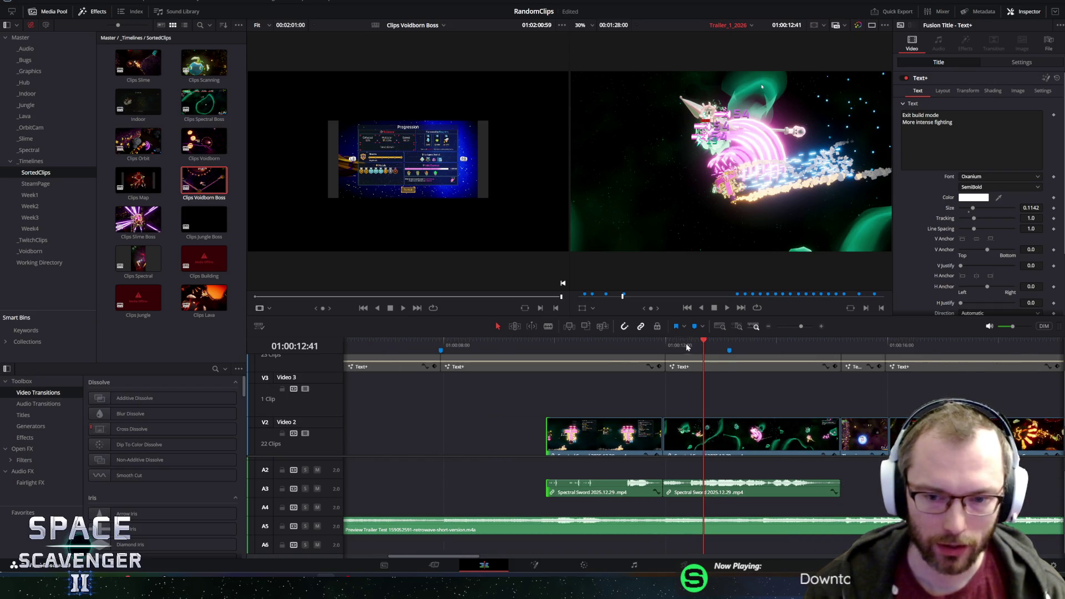
{"action": "left_click", "coordinate": [673, 344]}
{"action": "key", "text": "space"}
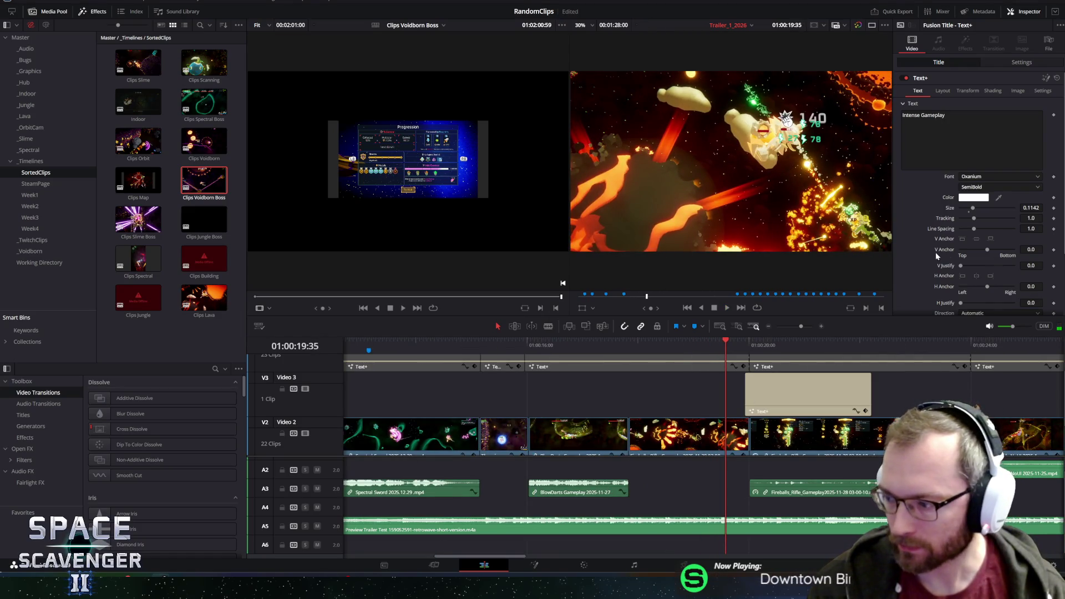
Zoom out, play Trailer_1_2026 past 26 seconds, then switch to the 33 Immortals Steam trailer.
{"action": "scroll", "coordinate": [617, 411], "scroll_direction": "down", "scroll_amount": 5}
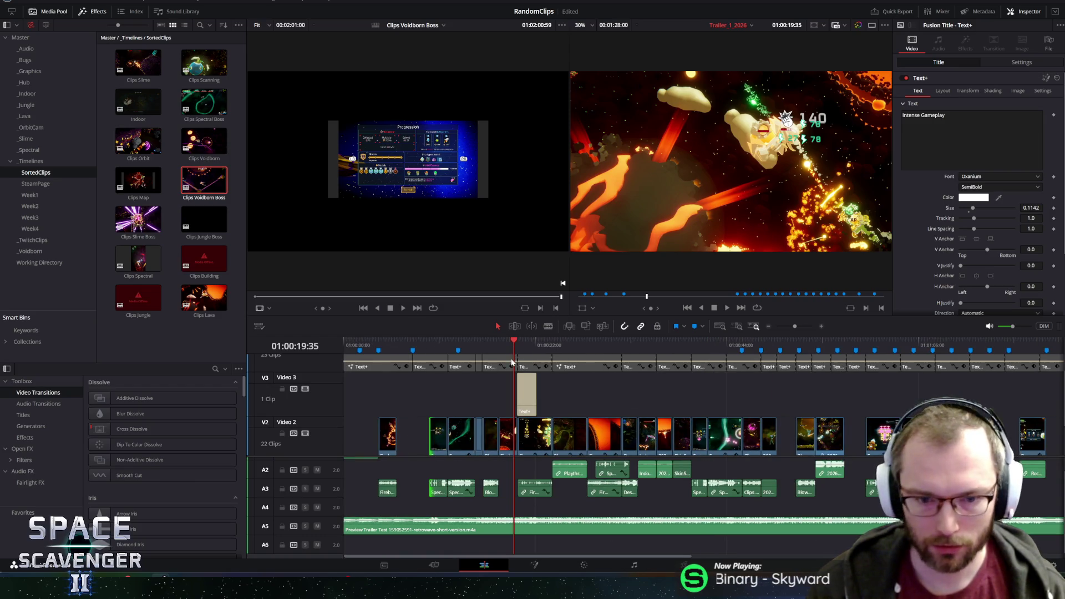
{"action": "key", "text": "space"}
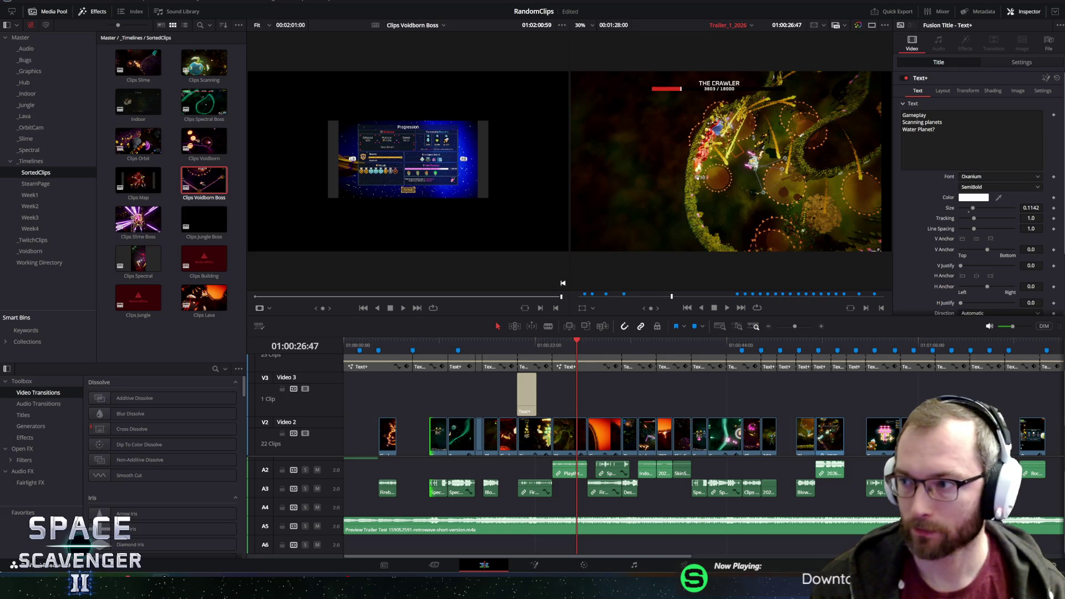
{"action": "key", "text": "alt+Tab"}
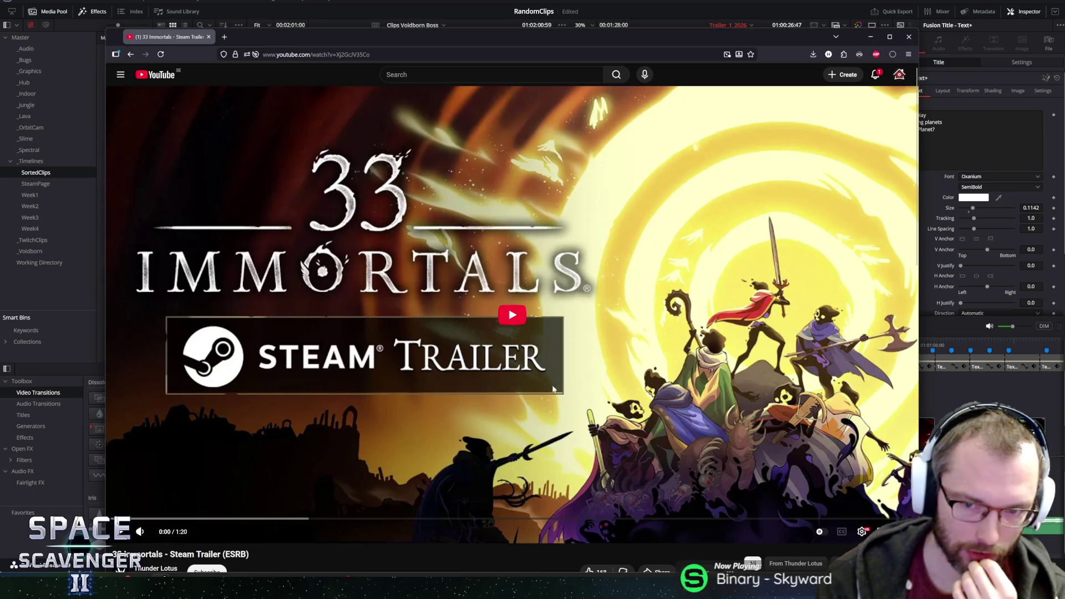
Play the 33 Immortals trailer, rewinding to 0:02 and pausing on gameplay through 0:12.
{"action": "left_click", "coordinate": [518, 329]}
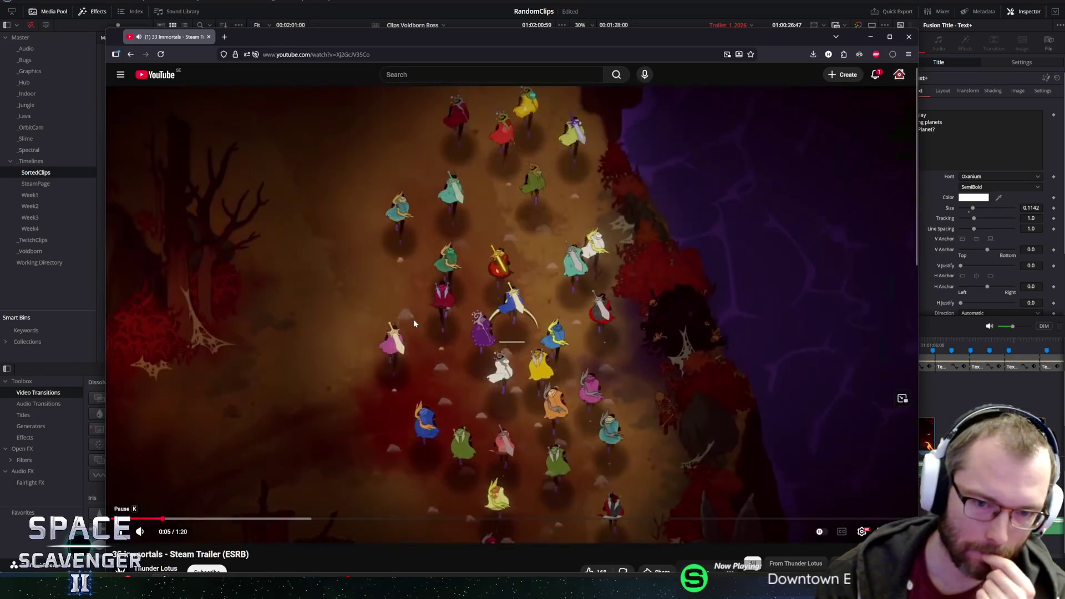
{"action": "left_click", "coordinate": [430, 334]}
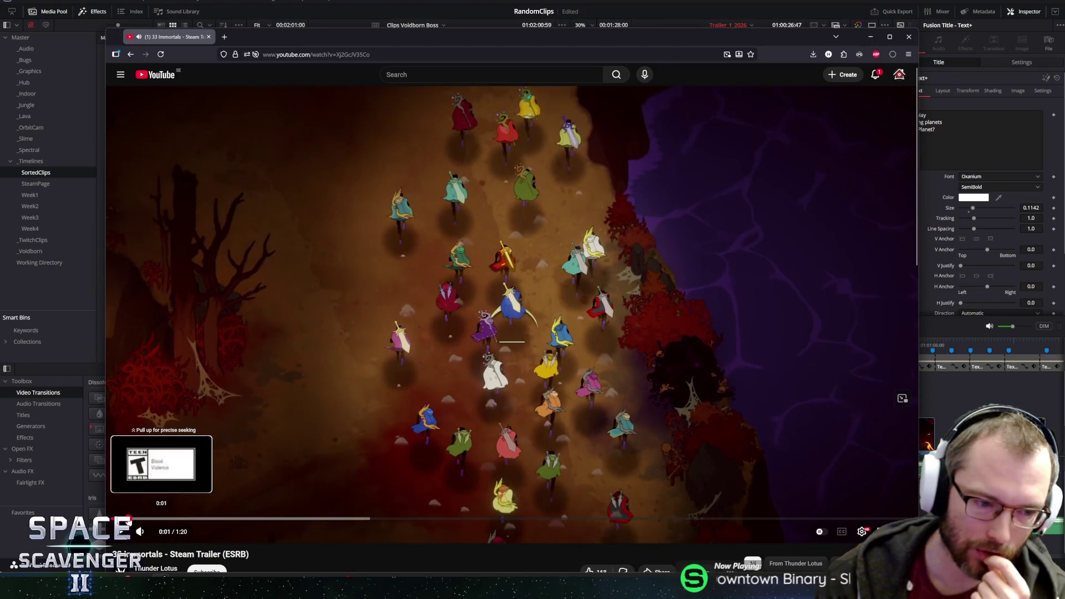
{"action": "left_click", "coordinate": [134, 519]}
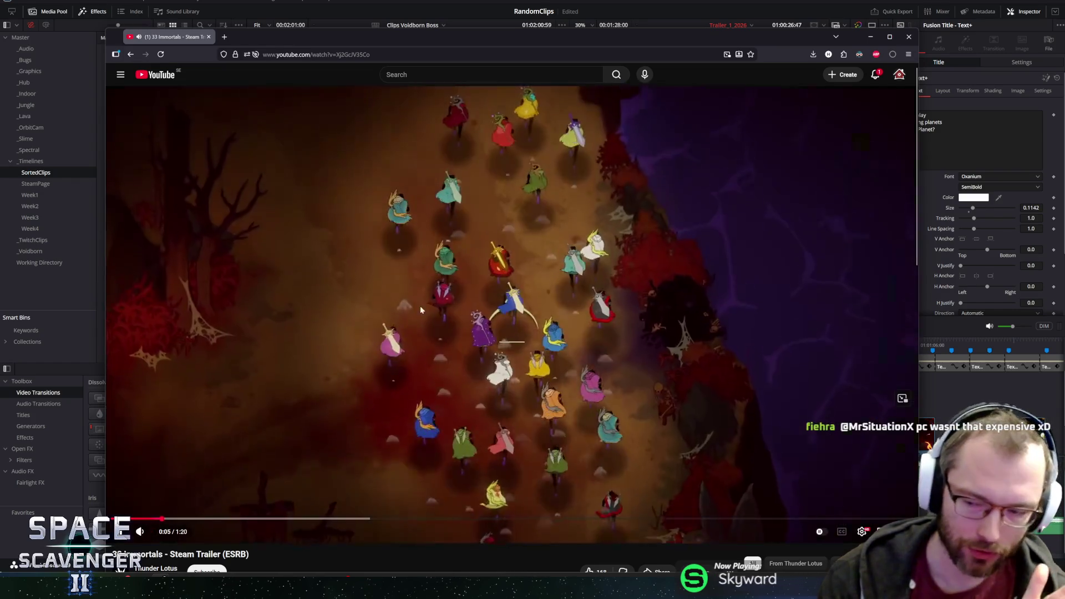
{"action": "left_click", "coordinate": [434, 292]}
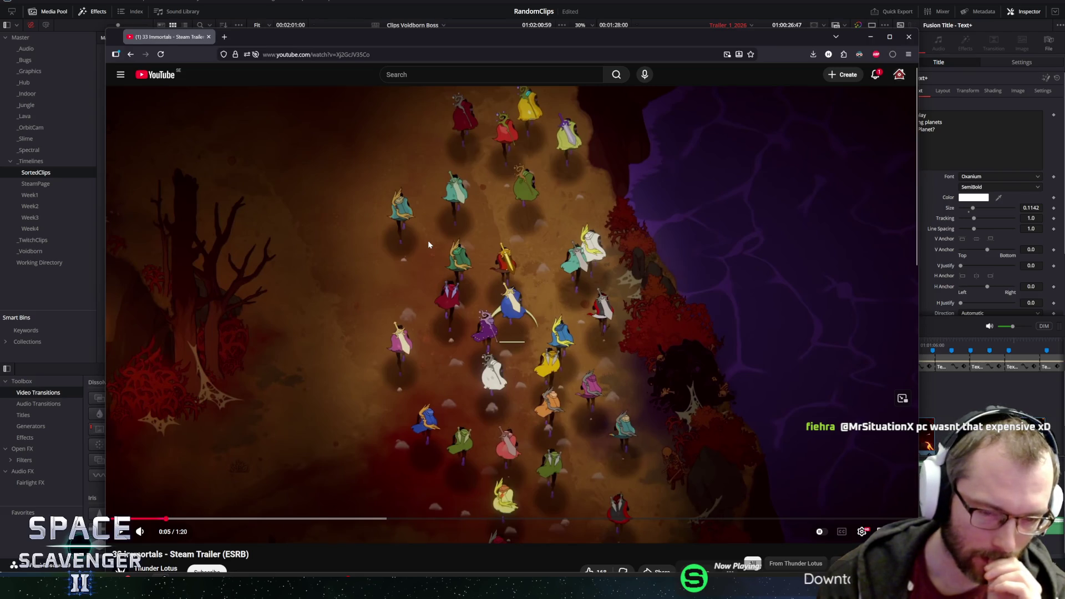
{"action": "left_click", "coordinate": [645, 268]}
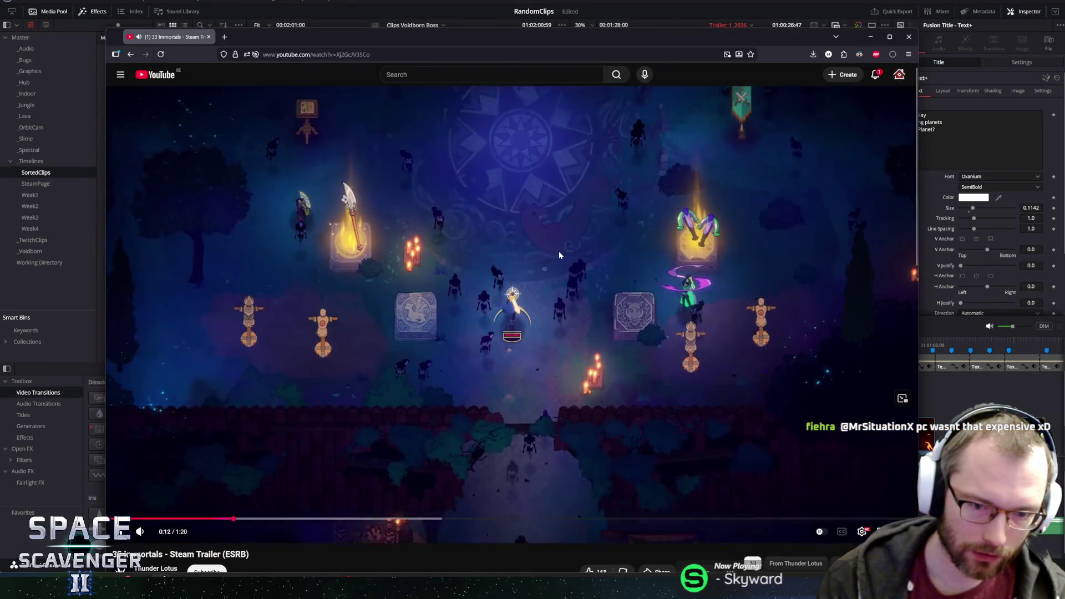
{"action": "left_click", "coordinate": [559, 255]}
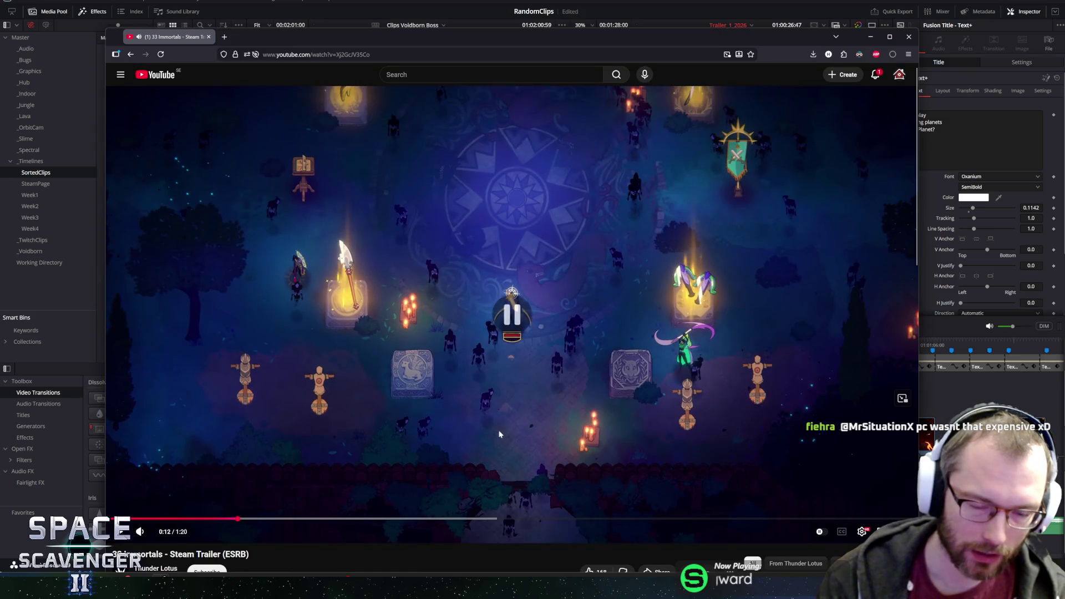
Continue the trailer, pausing on a scene and on the 33 Immortals title card.
{"action": "left_click", "coordinate": [260, 421]}
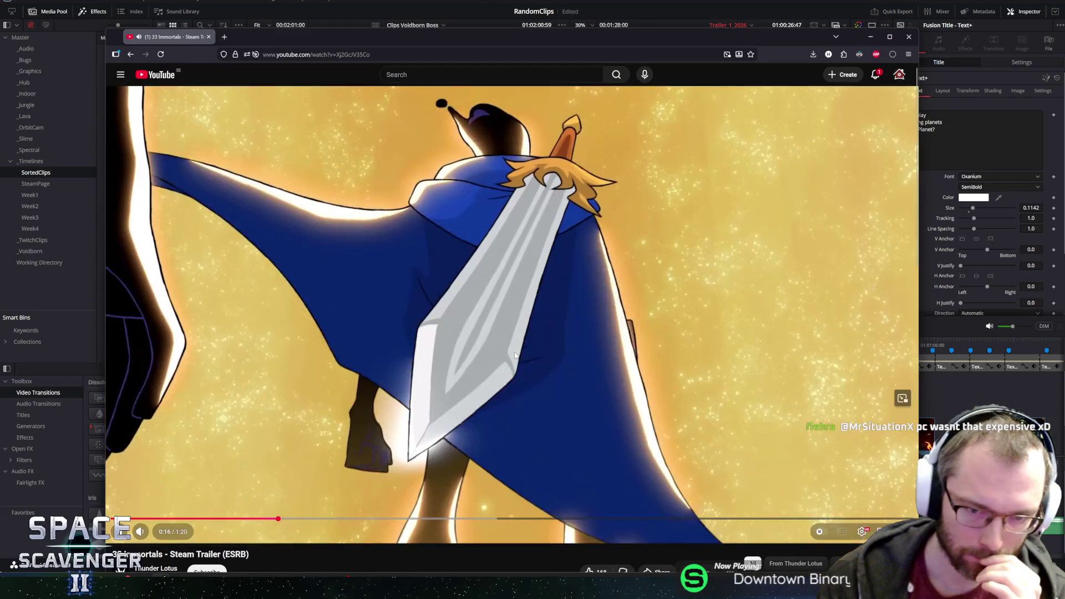
{"action": "left_click", "coordinate": [515, 355]}
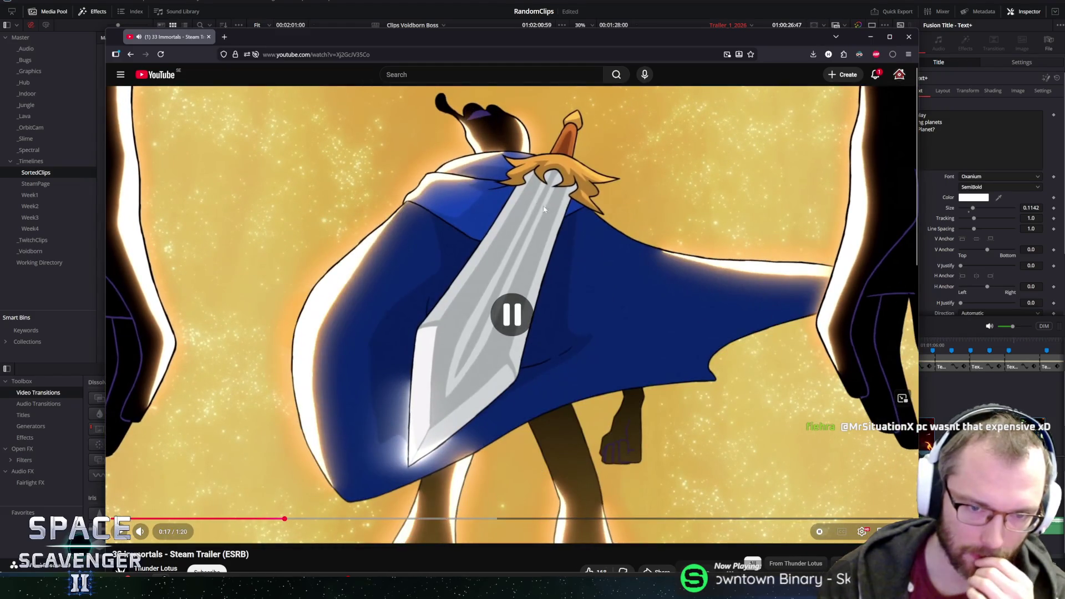
{"action": "left_click", "coordinate": [517, 233]}
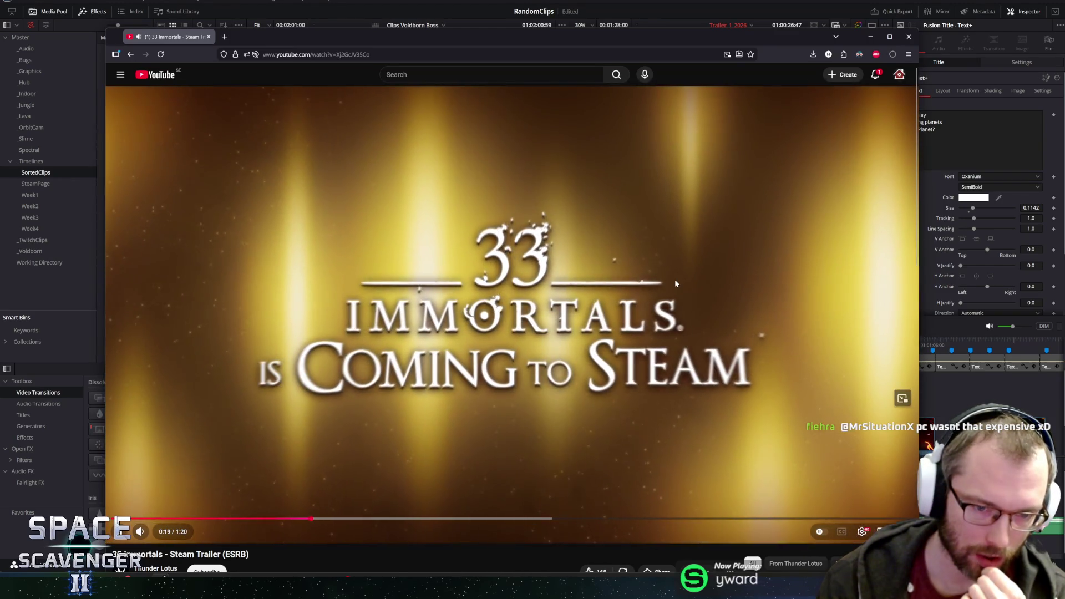
{"action": "left_click", "coordinate": [446, 323]}
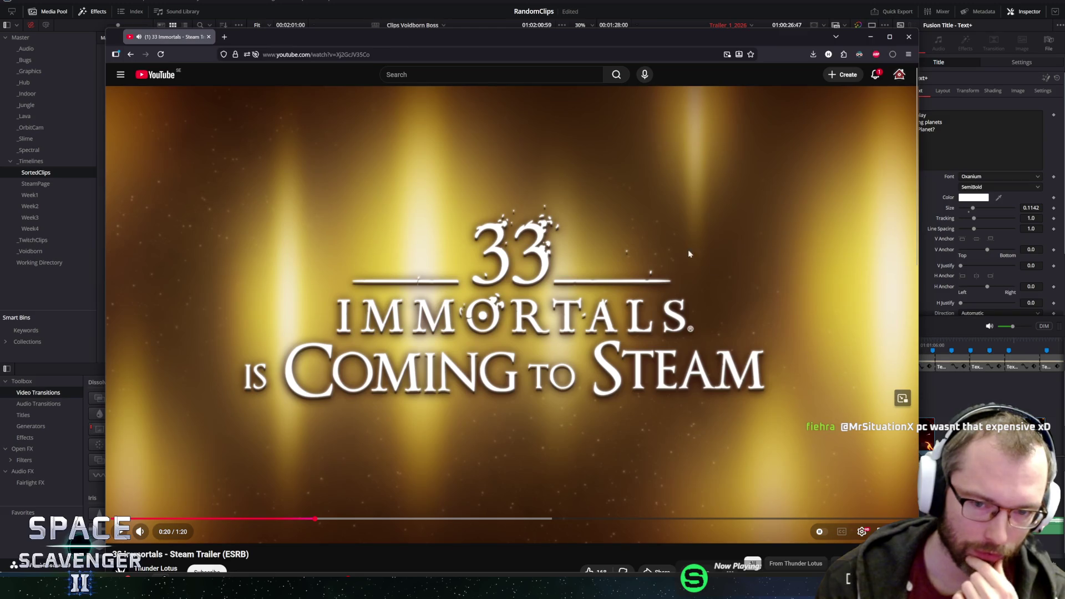
{"action": "left_click", "coordinate": [521, 283]}
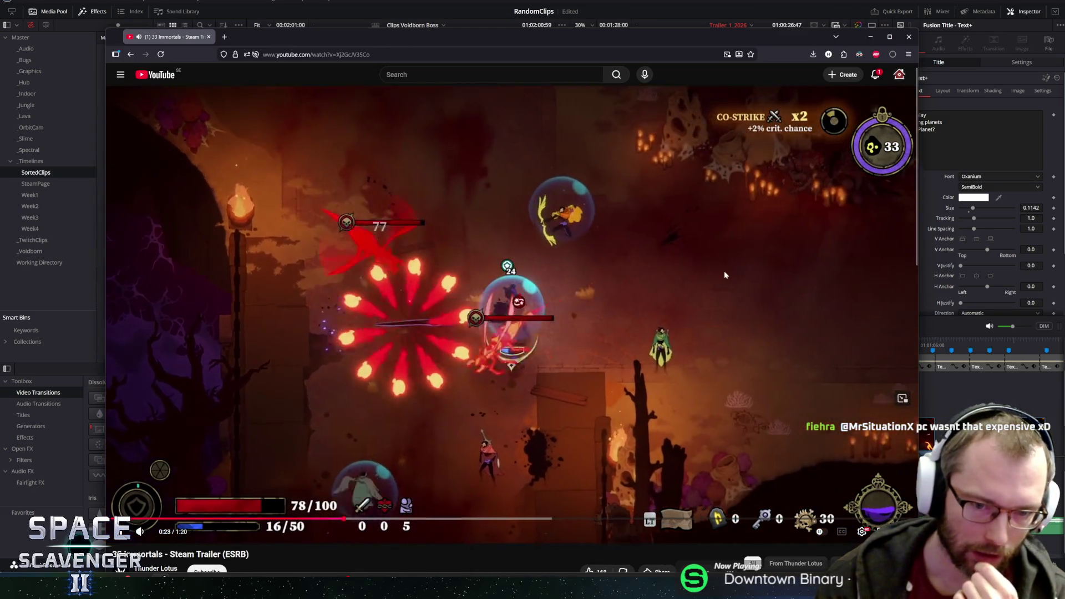
Rewind five seconds, mute and step back to the Pick Up and Raid card, then unmute and resume.
{"action": "key", "text": "Left"}
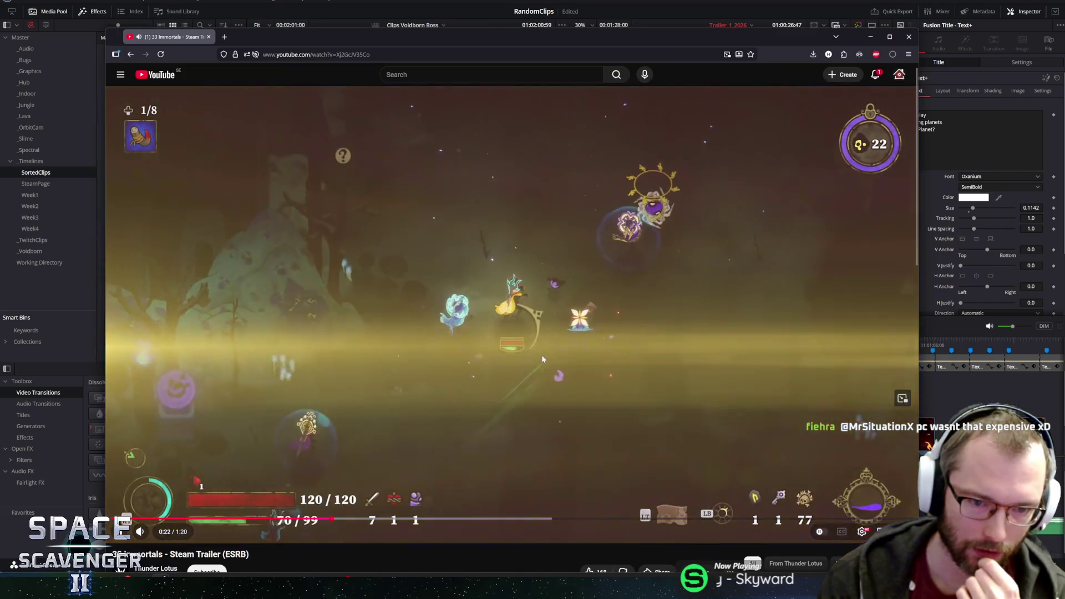
{"action": "key", "text": "space"}
{"action": "key", "text": "space"}
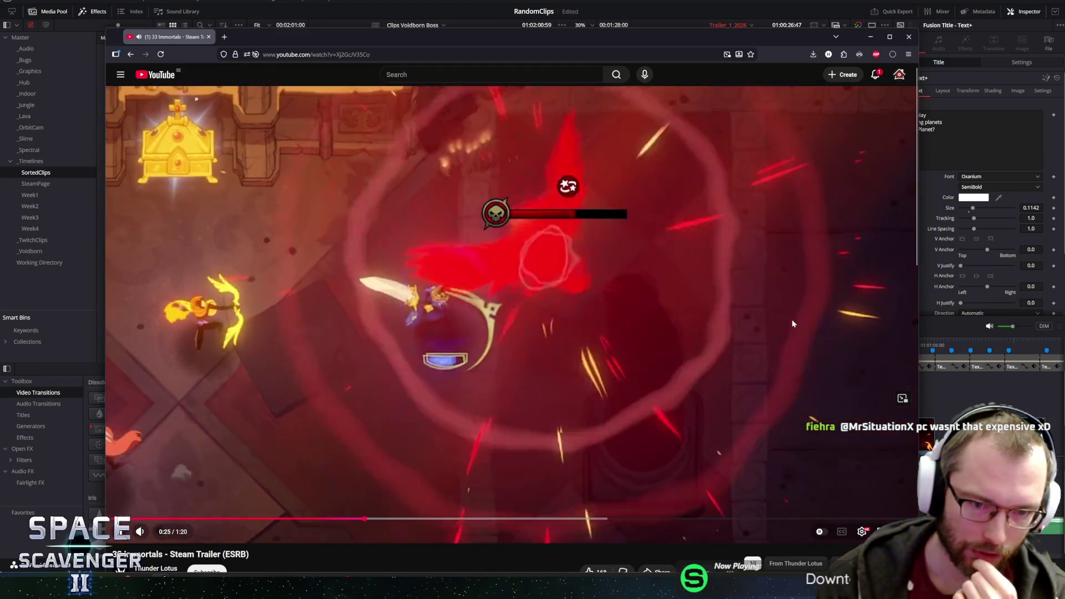
{"action": "key", "text": "space"}
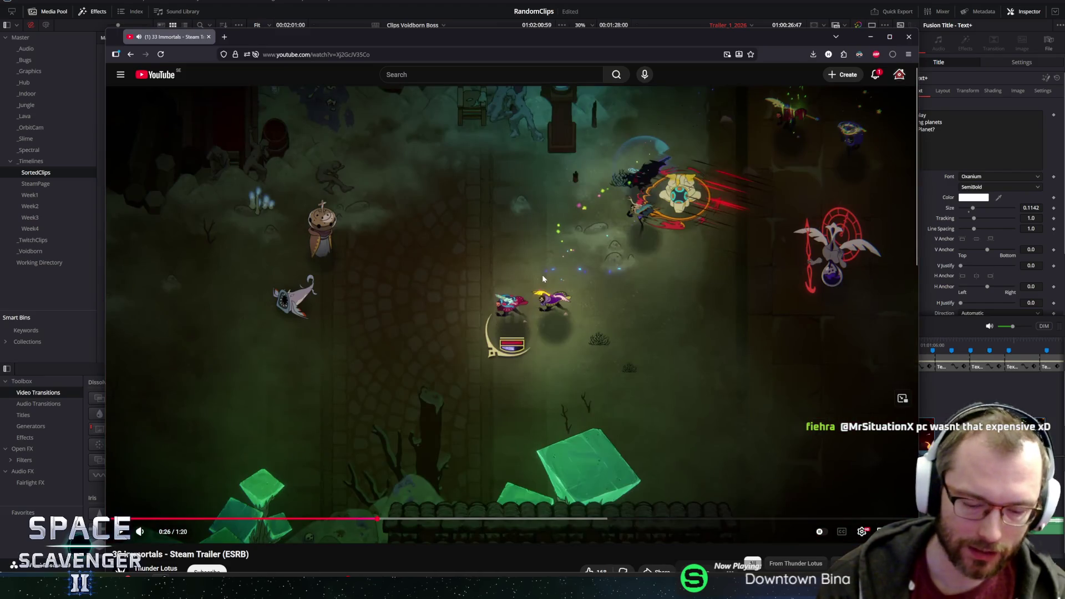
{"action": "key", "text": "m"}
{"action": "key", "text": "comma"}
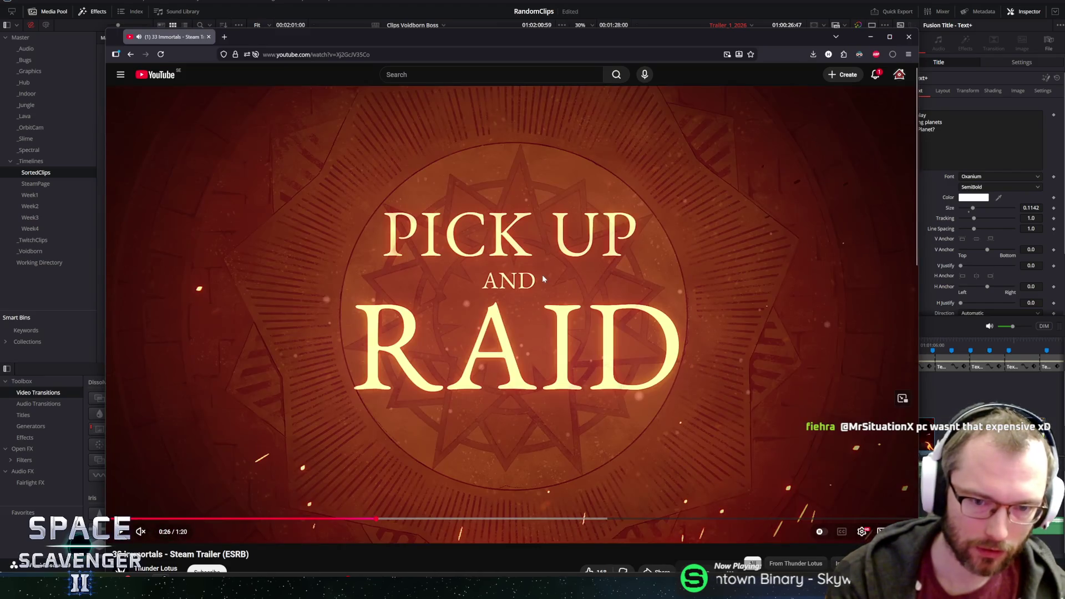
{"action": "key", "text": "m"}
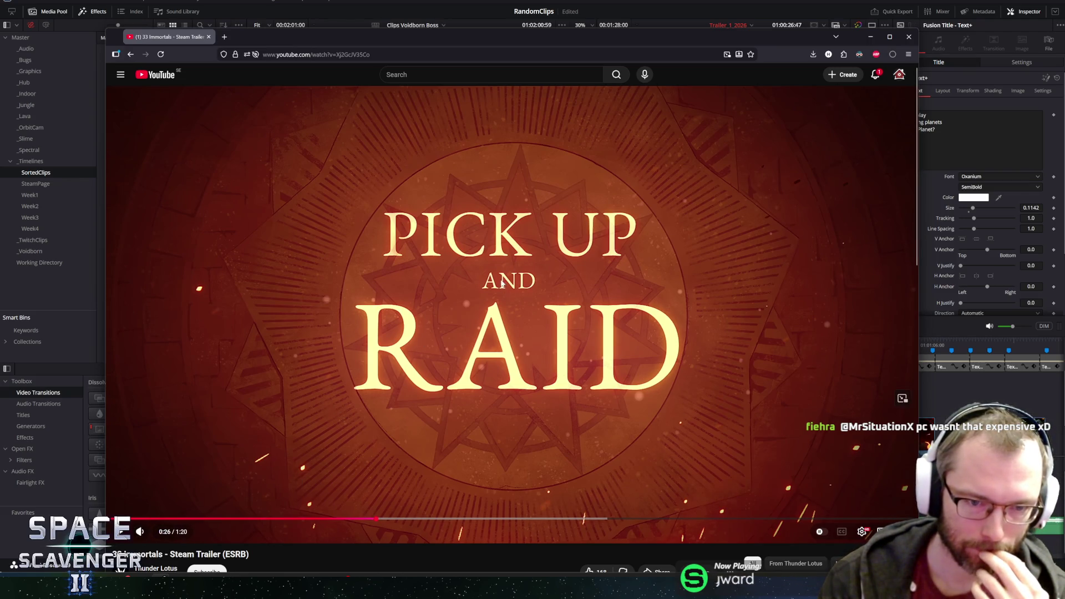
{"action": "key", "text": "k"}
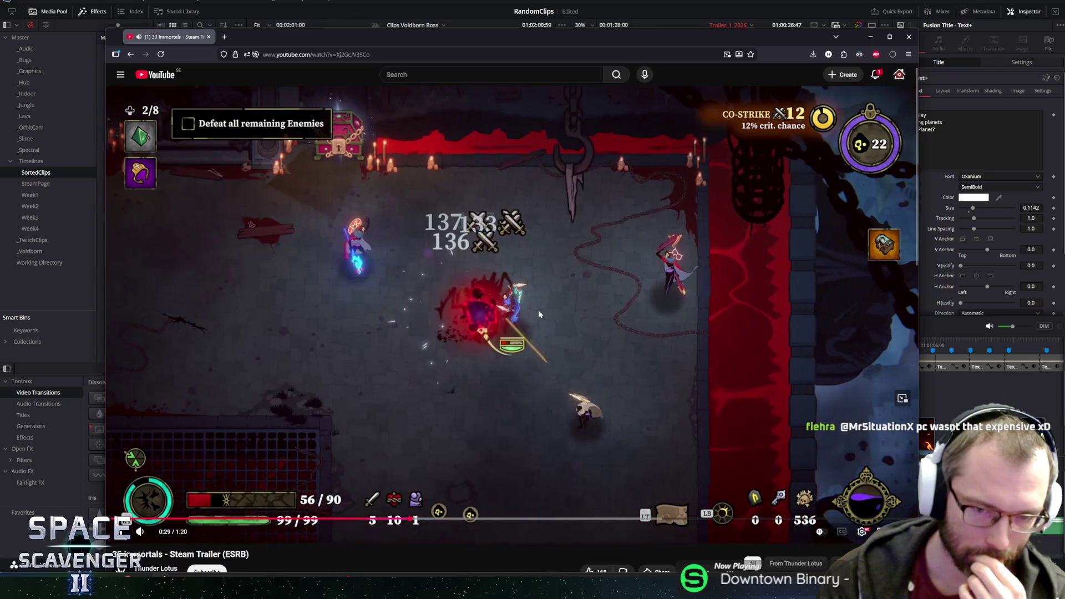
Pause at 0:30, then skip ahead and hold on the VERSUS card at 0:37.
{"action": "left_click", "coordinate": [538, 314]}
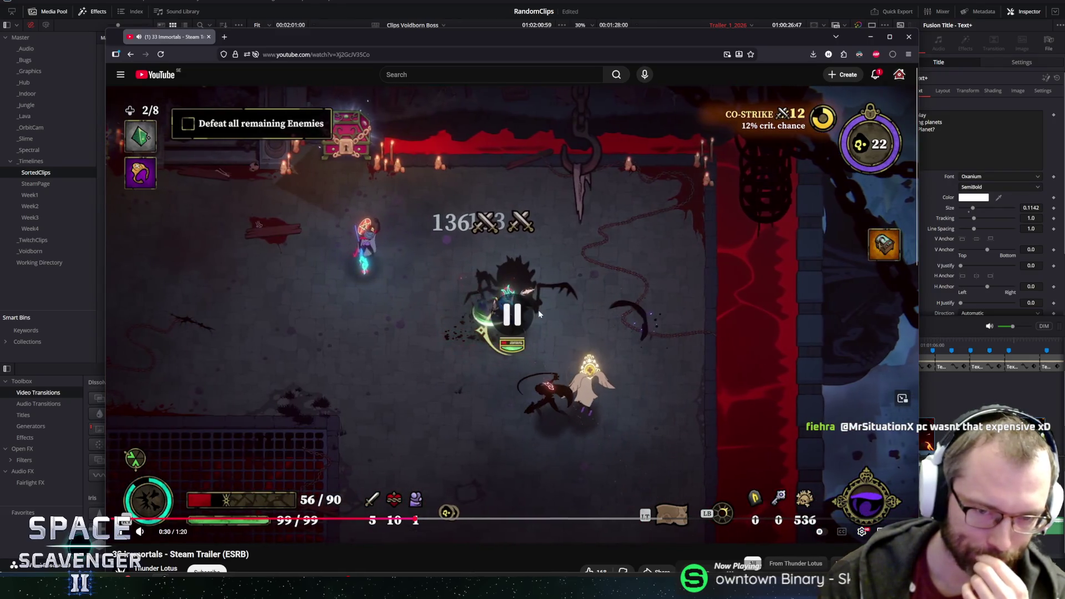
{"action": "key", "text": "Right"}
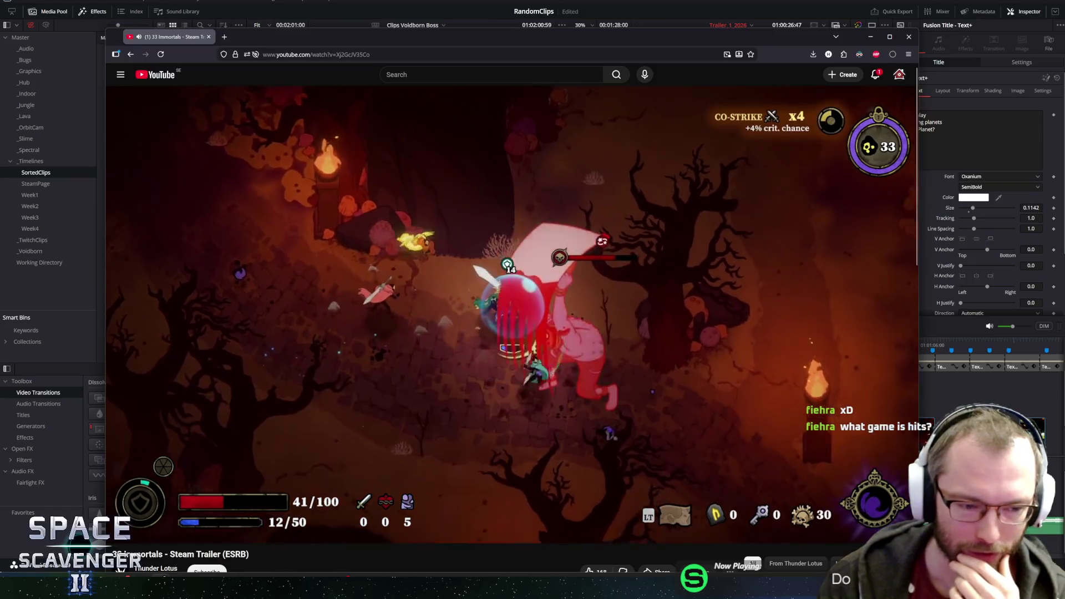
{"action": "left_click", "coordinate": [350, 294]}
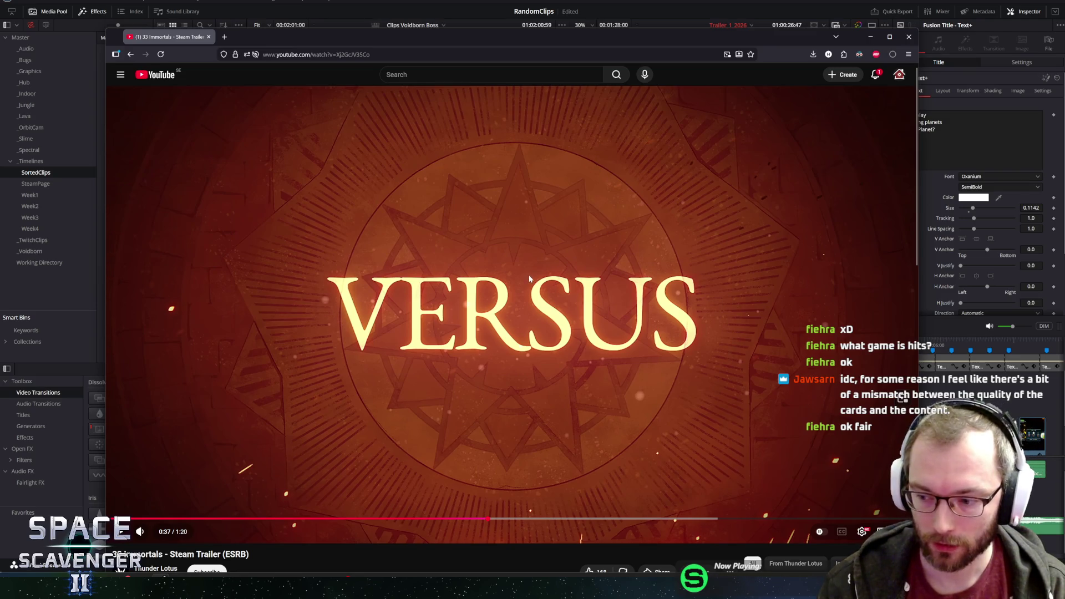
Play and pause the trailer just past the VERSUS card, at 0:38 and 0:39.
{"action": "left_click", "coordinate": [539, 260]}
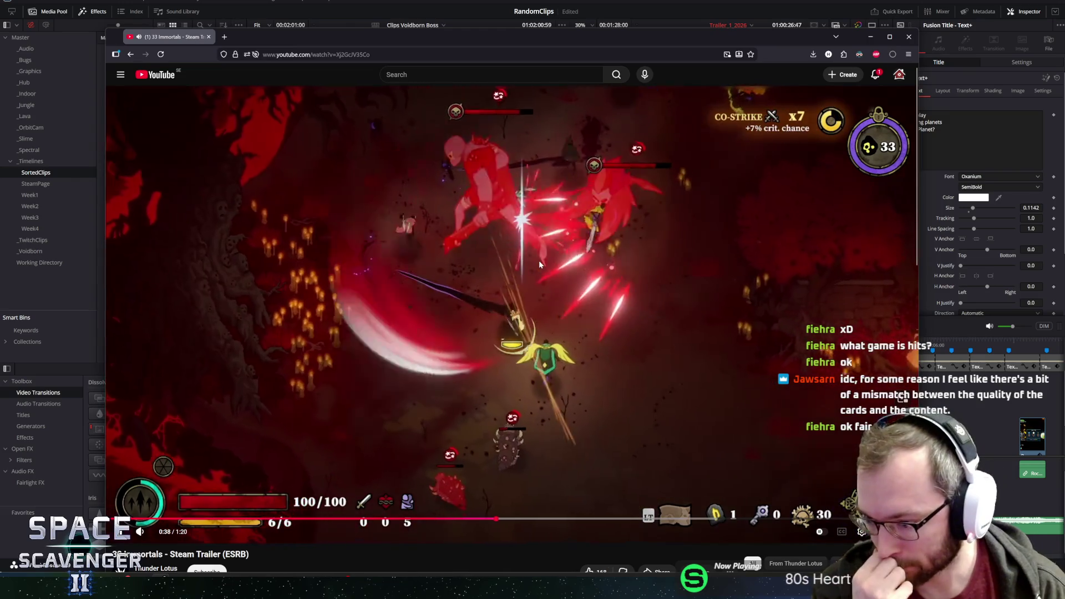
{"action": "left_click", "coordinate": [538, 260]}
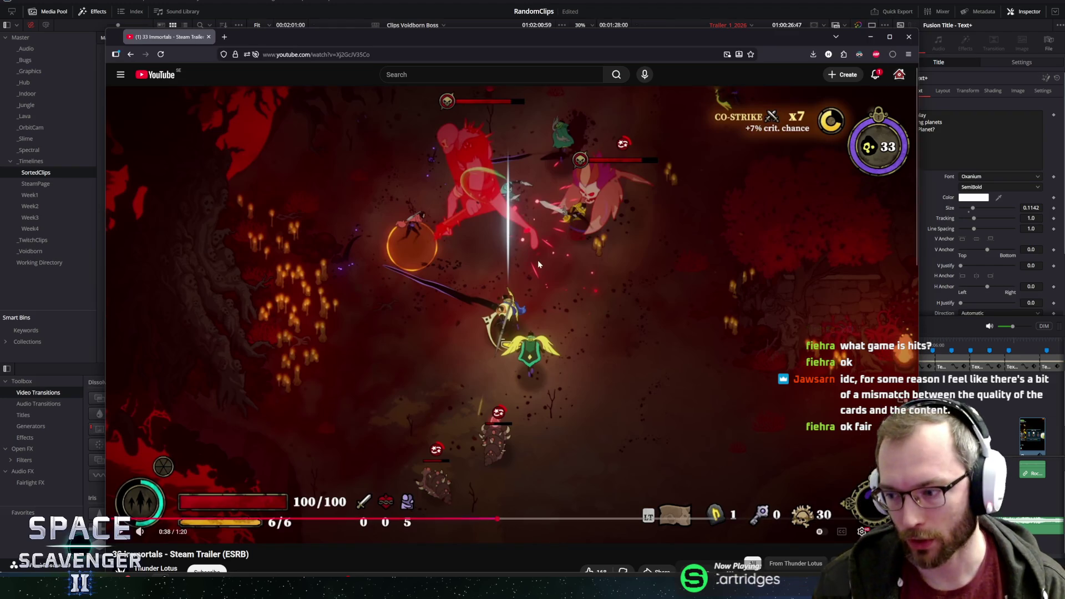
{"action": "left_click", "coordinate": [560, 258]}
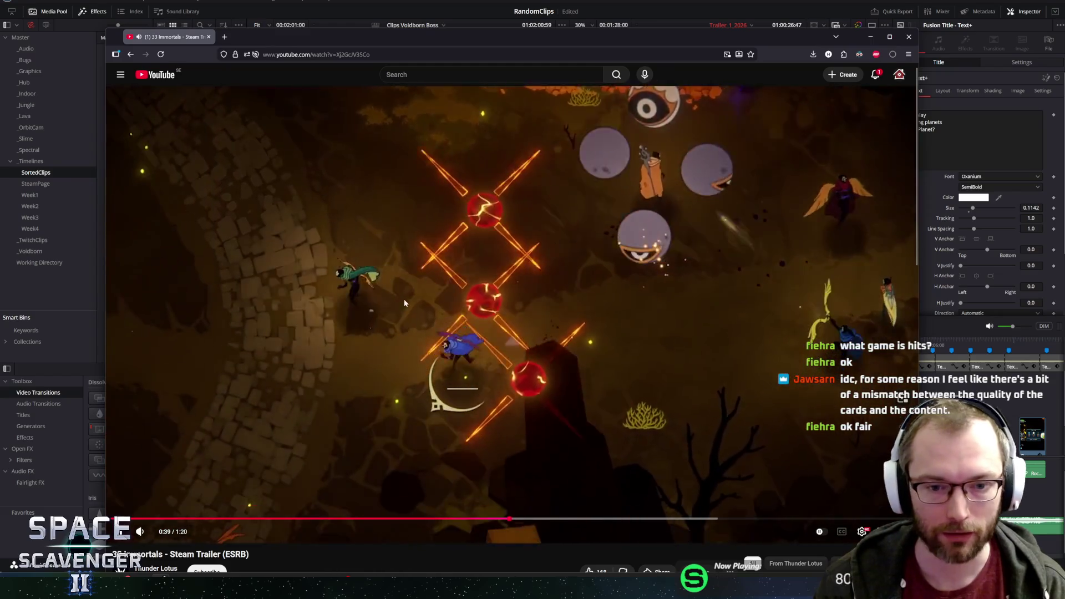
{"action": "left_click", "coordinate": [486, 175]}
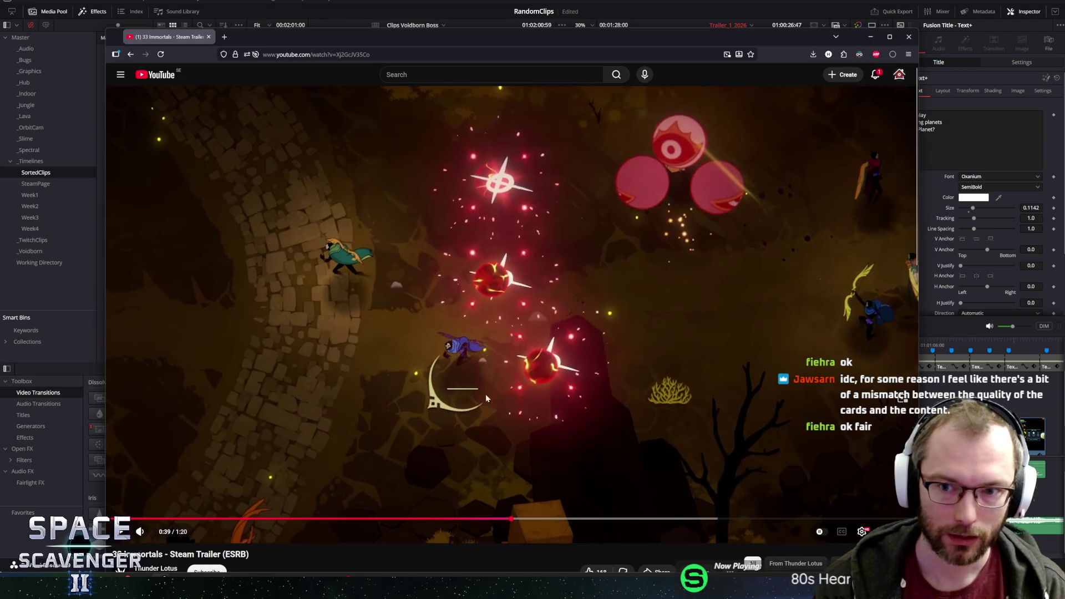
{"action": "left_click", "coordinate": [569, 297]}
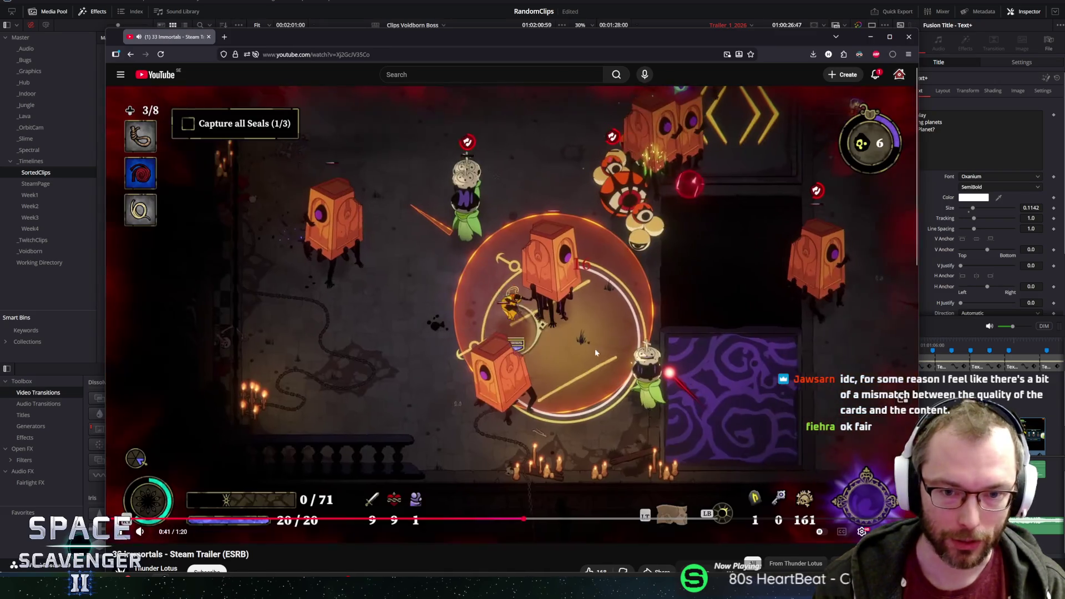
Rewind five seconds twice to rewatch the VERSUS card, pausing at 0:36.
{"action": "key", "text": "space"}
{"action": "key", "text": "space"}
{"action": "key", "text": "Left"}
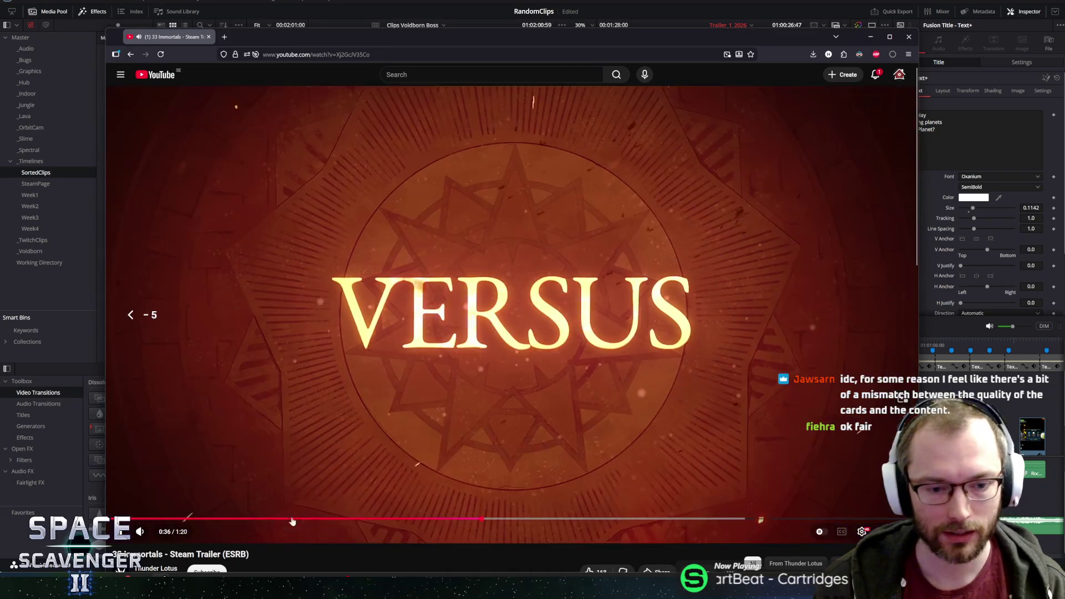
{"action": "key", "text": "space"}
{"action": "key", "text": "space"}
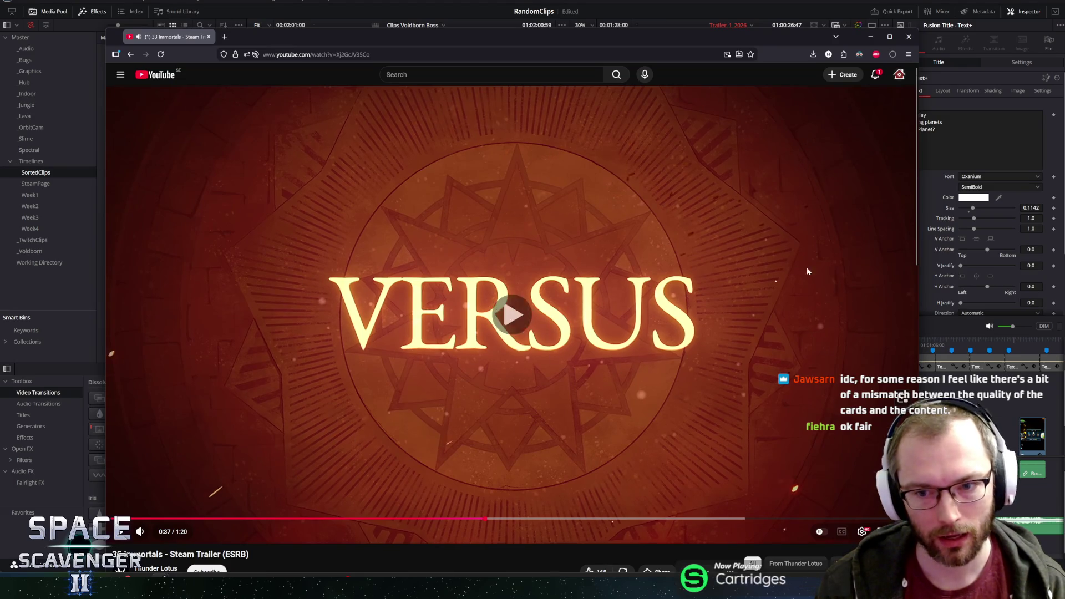
{"action": "key", "text": "space"}
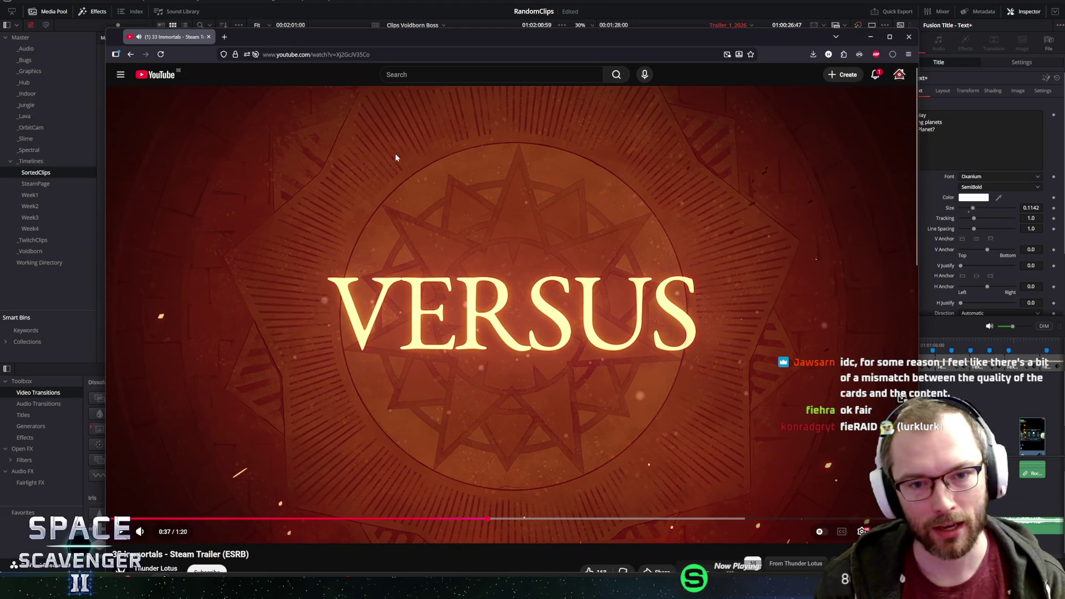
{"action": "key", "text": "space"}
{"action": "key", "text": "space"}
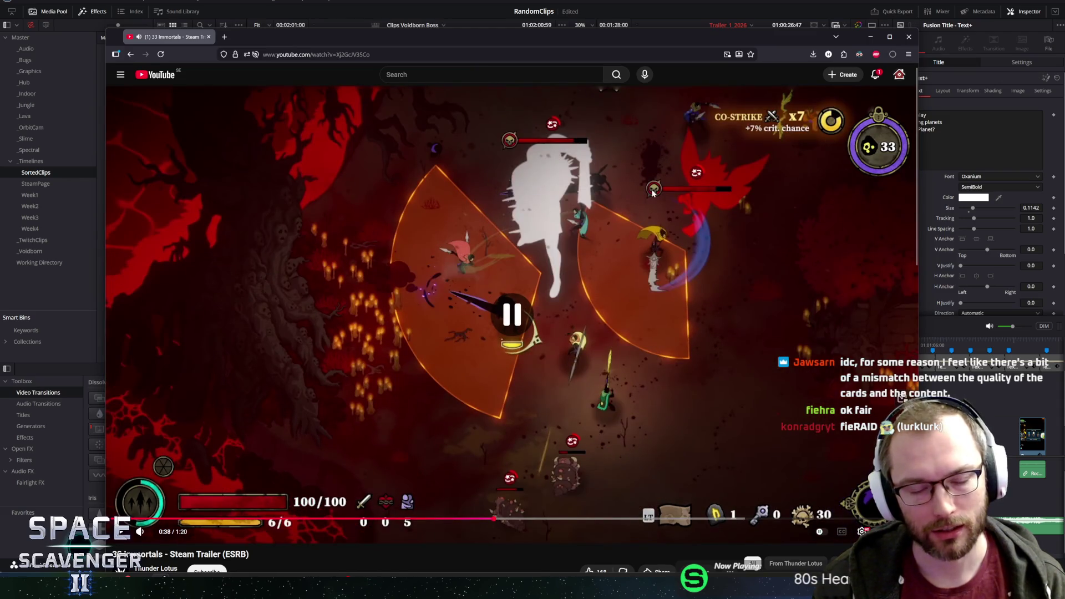
{"action": "key", "text": "space"}
{"action": "key", "text": "Left"}
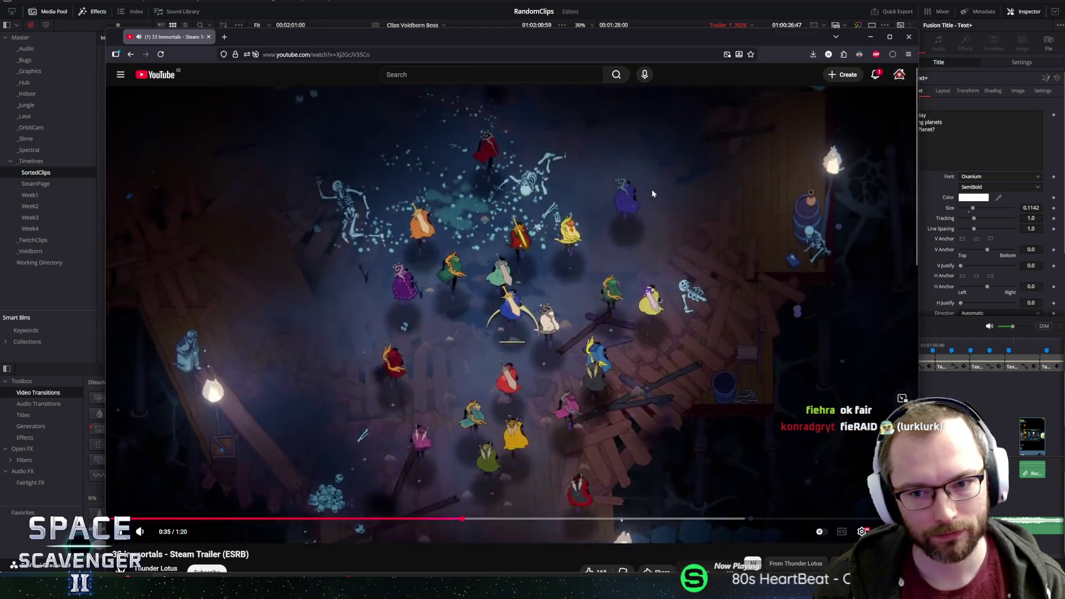
{"action": "key", "text": "space"}
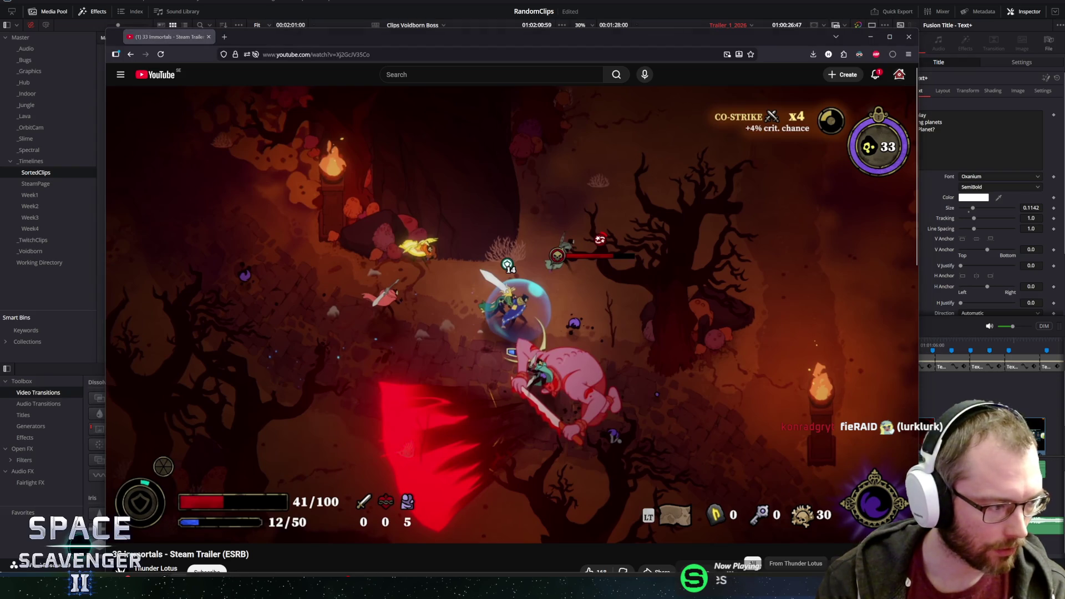
Let the trailer play to the Wishlist Now end card, then scrub back to 0:31.
{"action": "mouse_move", "coordinate": [353, 246]}
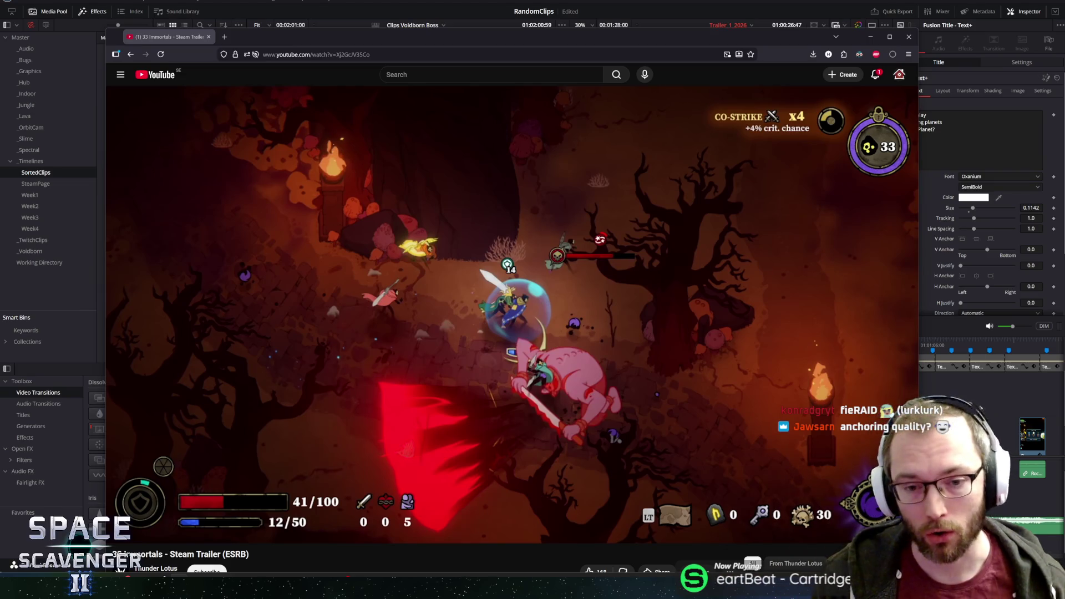
{"action": "mouse_move", "coordinate": [213, 238]}
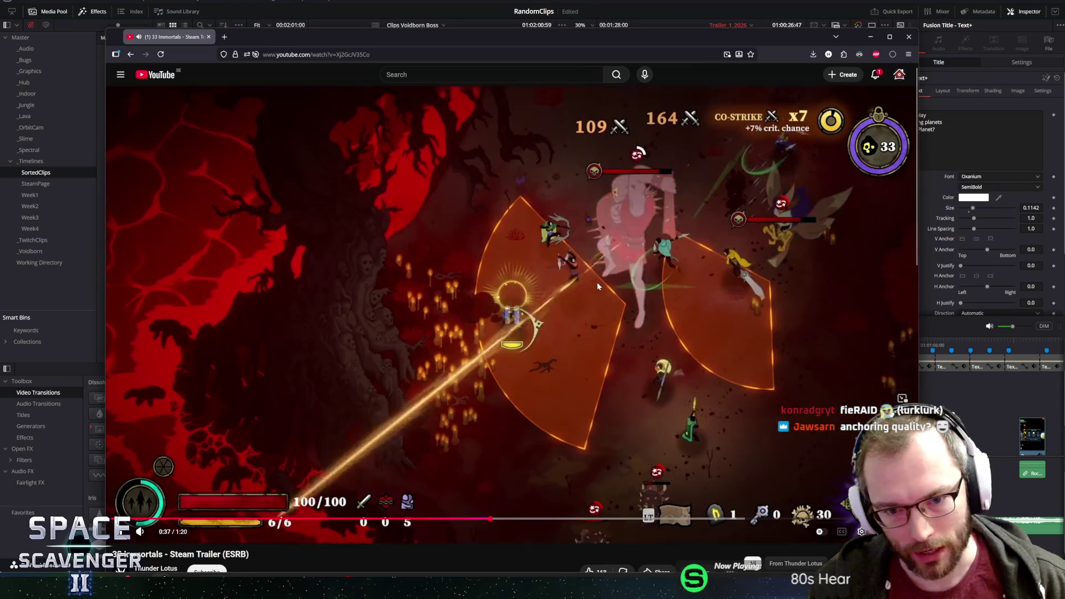
{"action": "left_click", "coordinate": [597, 281]}
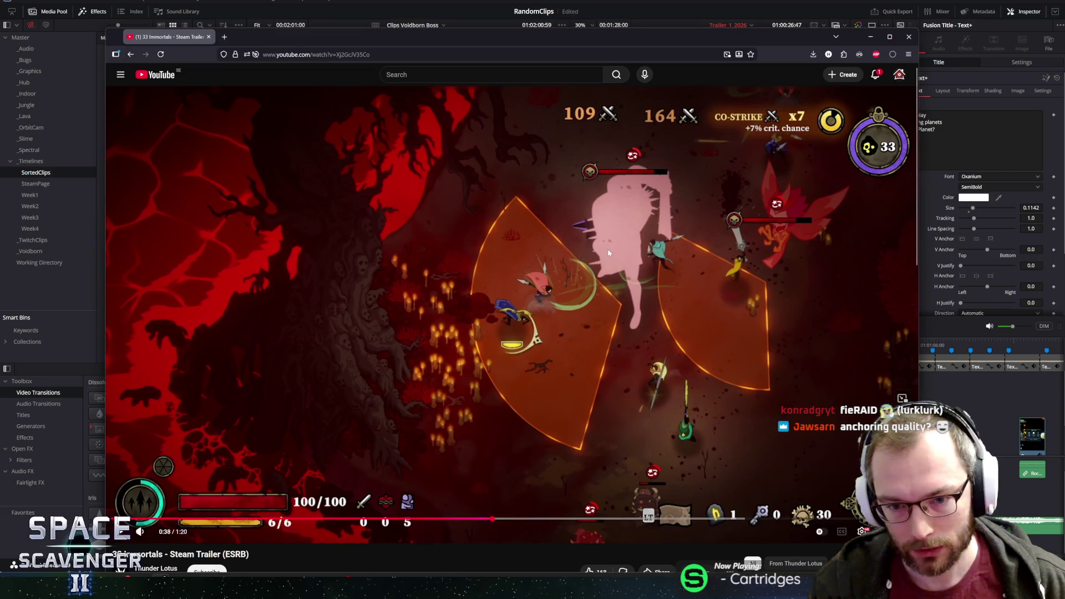
{"action": "left_click", "coordinate": [586, 264]}
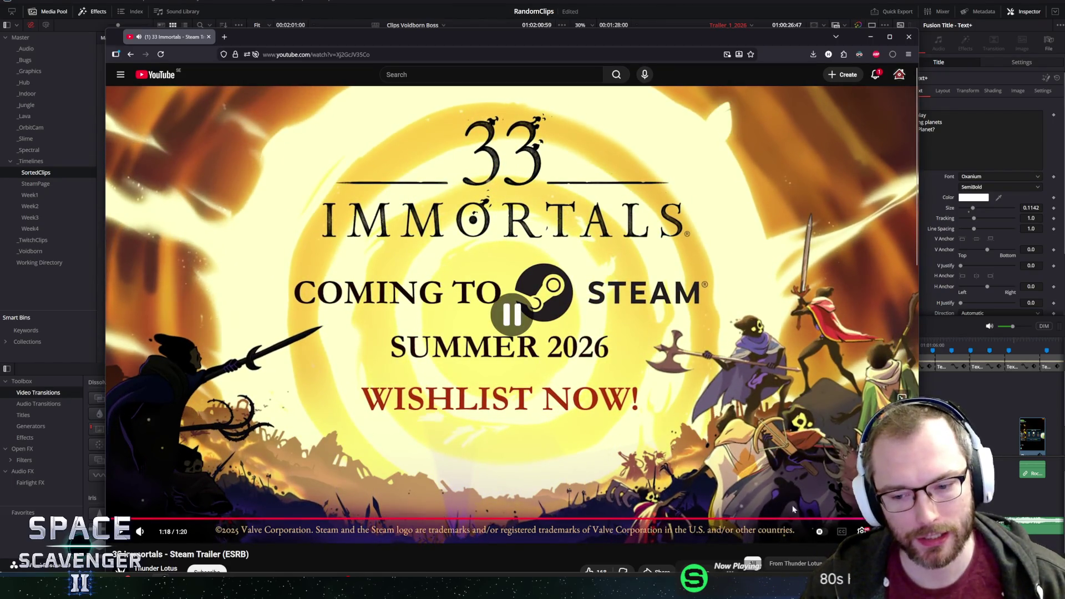
{"action": "left_click_drag", "start_coordinate": [779, 517], "coordinate": [148, 519]}
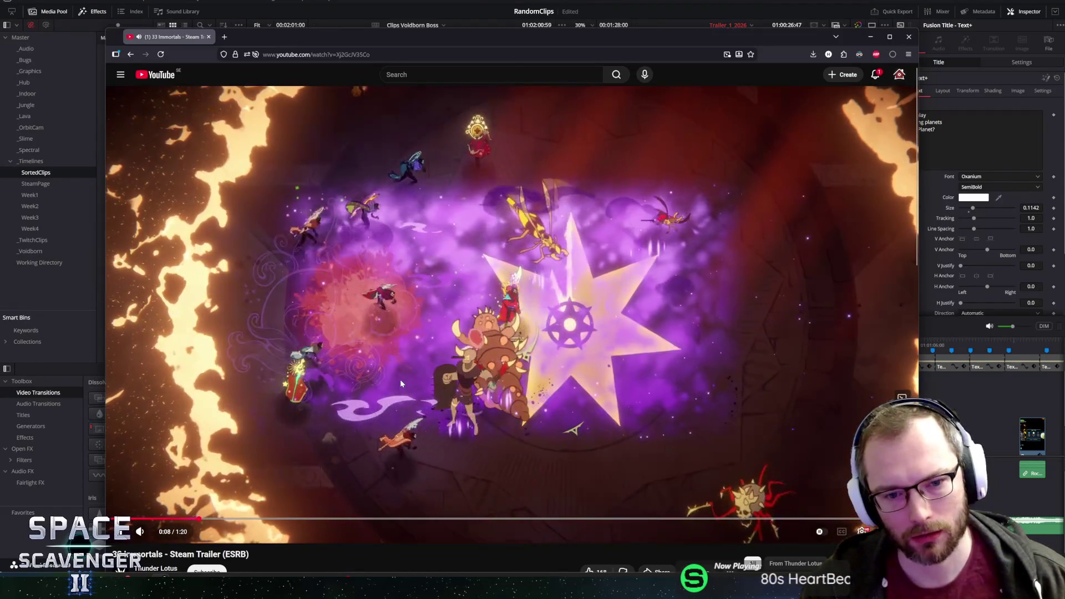
Skip the 33 Immortals trailer ahead, pause it at 1:03, and switch back to the Resolve timeline.
{"action": "key", "text": "Right"}
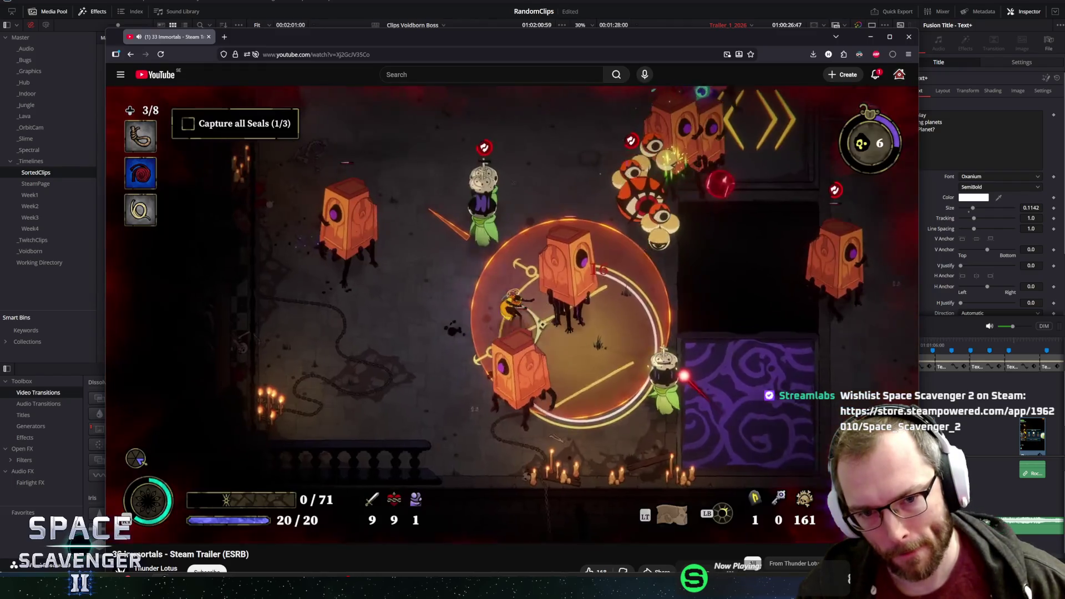
{"action": "mouse_move", "coordinate": [402, 376]}
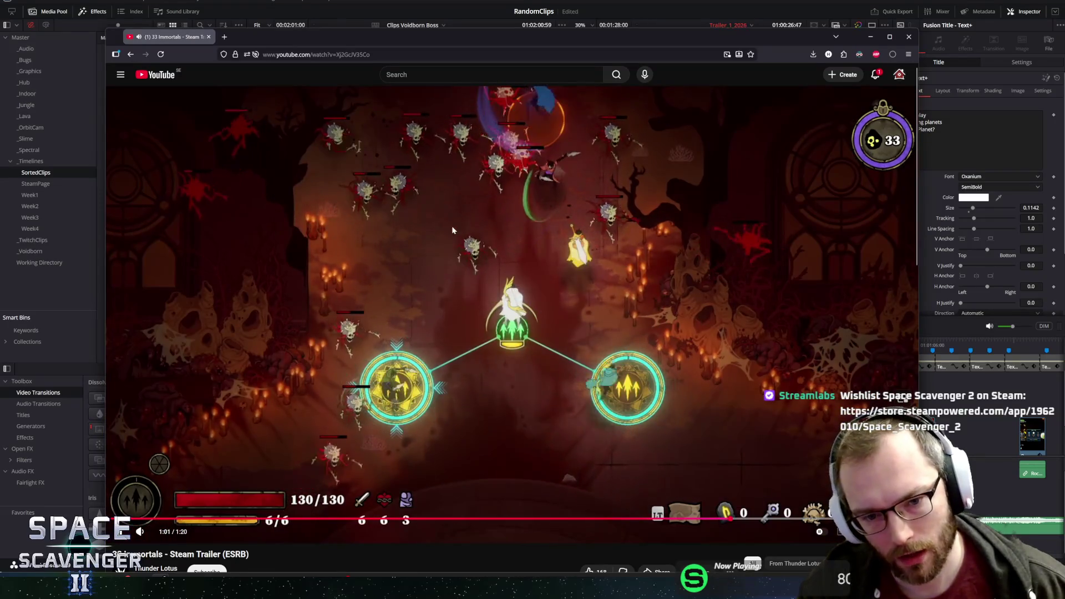
{"action": "left_click", "coordinate": [653, 303]}
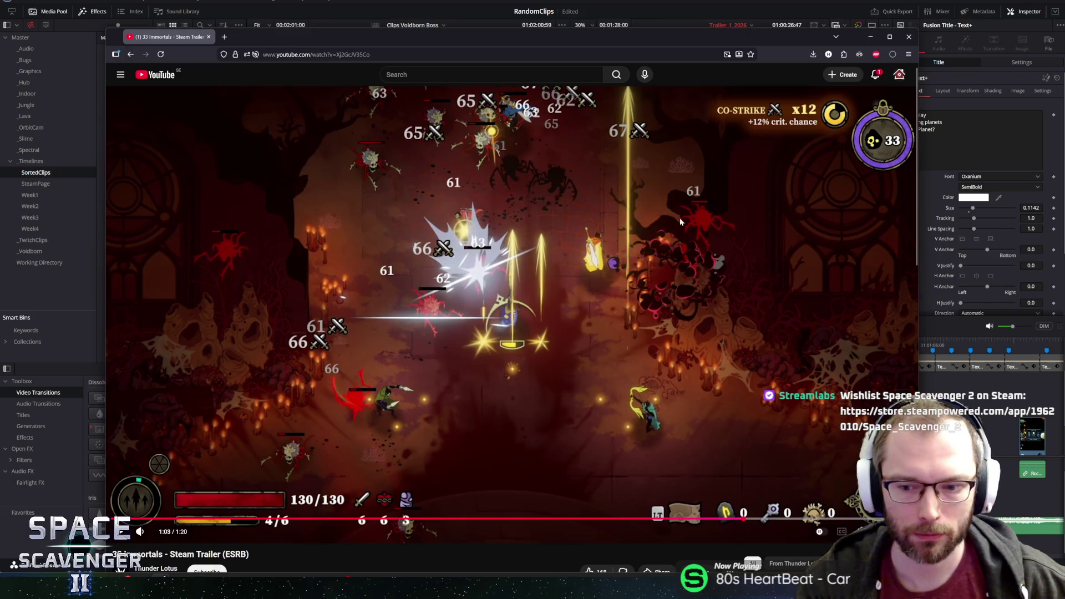
{"action": "scroll", "coordinate": [582, 138], "scroll_direction": "down", "scroll_amount": 1}
{"action": "scroll", "coordinate": [595, 161], "scroll_direction": "up", "scroll_amount": 1}
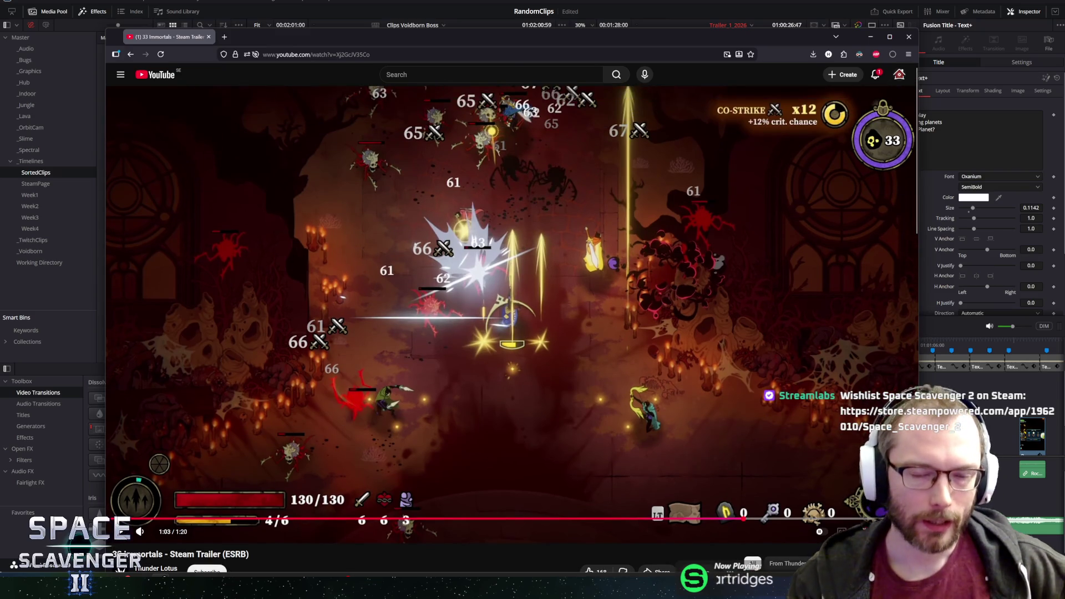
{"action": "key", "text": "alt+Tab"}
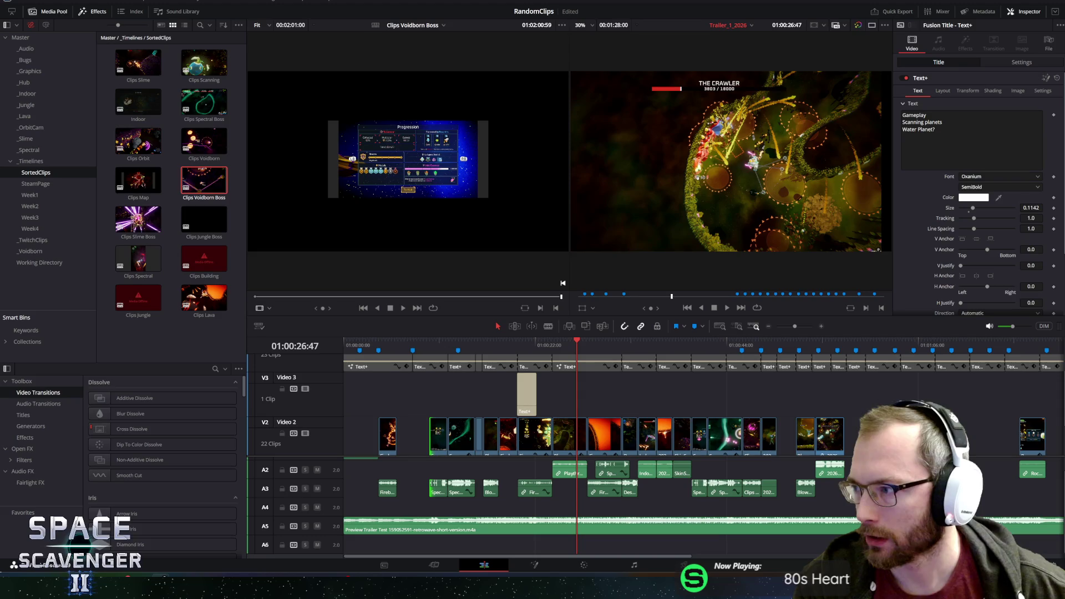
Drag the browser playing the Hades II v1.0 Launch Trailer from the right edge to screen centre.
{"action": "left_click_drag", "start_coordinate": [1064, 51], "coordinate": [498, 39]}
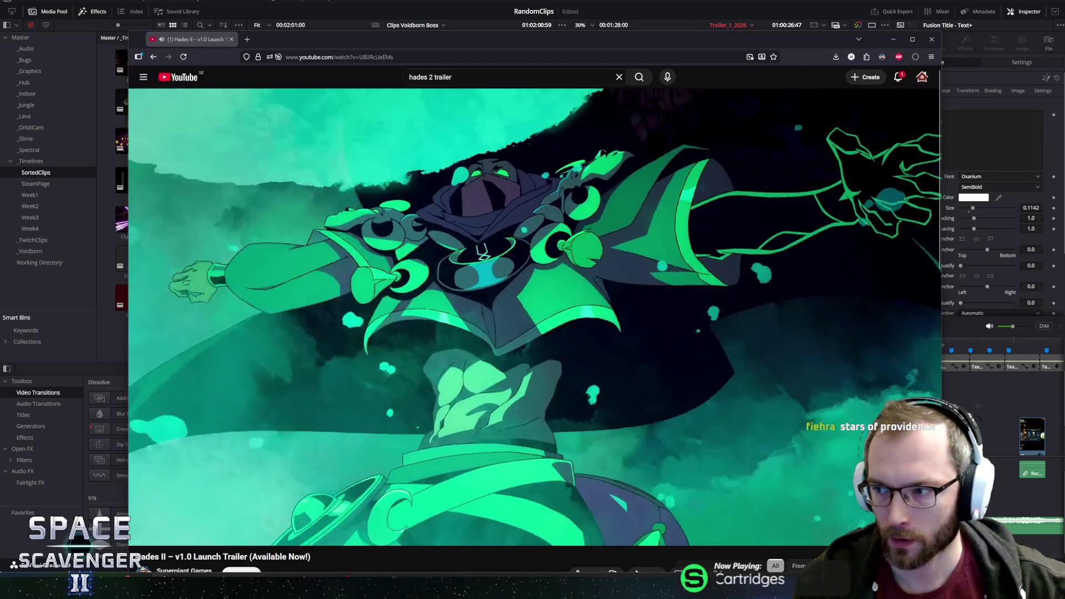
Pause Hades II, open the Star of Providence Launch Trailer in a new tab, and watch to 0:56.
{"action": "key", "text": "space"}
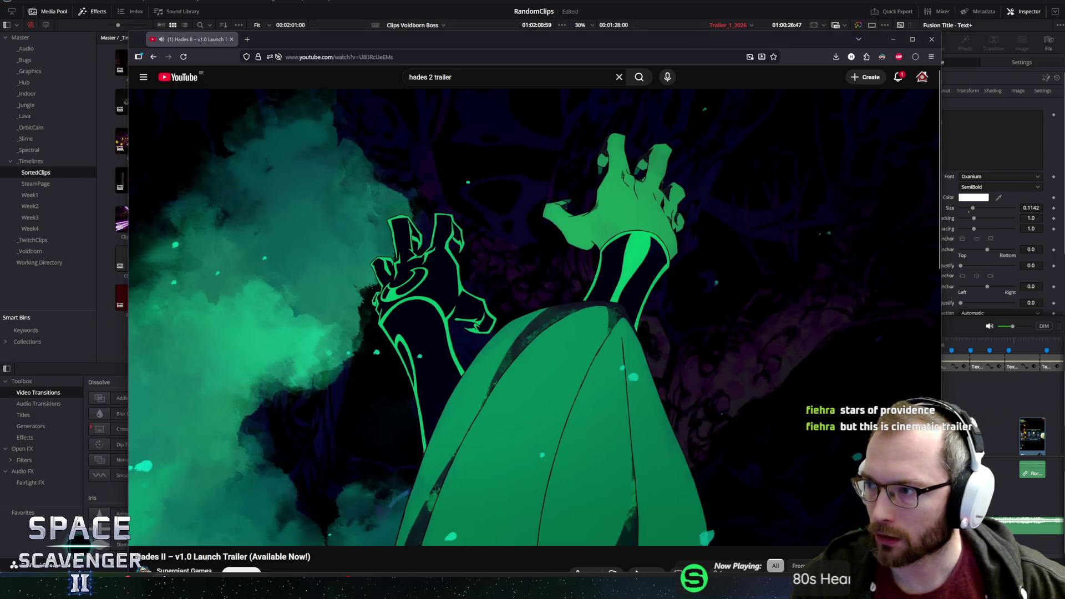
{"action": "mouse_move", "coordinate": [544, 78]}
{"action": "left_mouse_down"}
{"action": "mouse_move", "coordinate": [283, 50]}
{"action": "mouse_move", "coordinate": [286, 38]}
{"action": "left_mouse_up"}
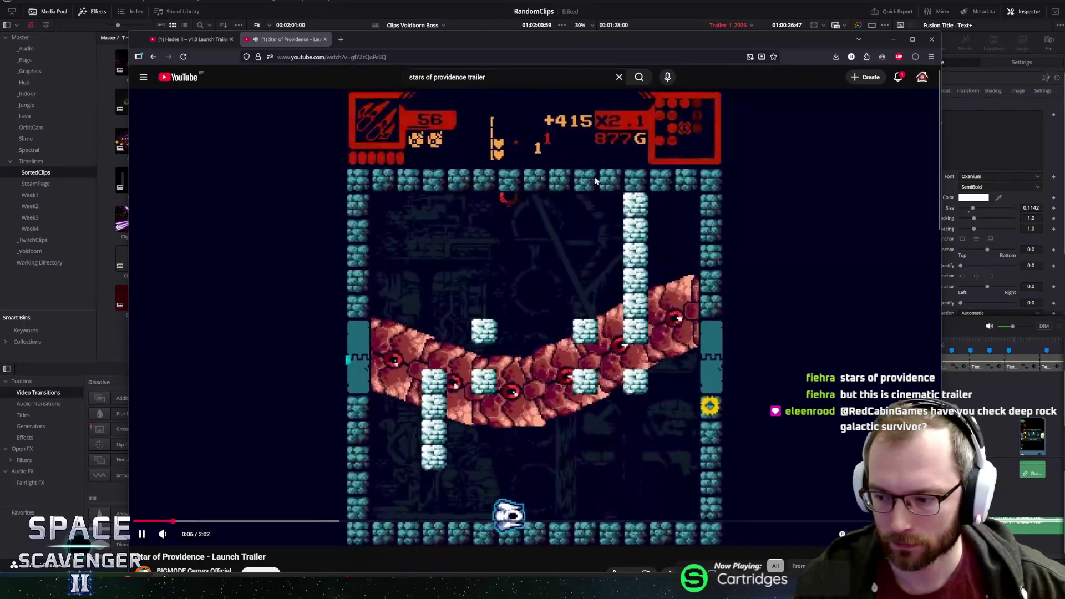
{"action": "left_click", "coordinate": [466, 287]}
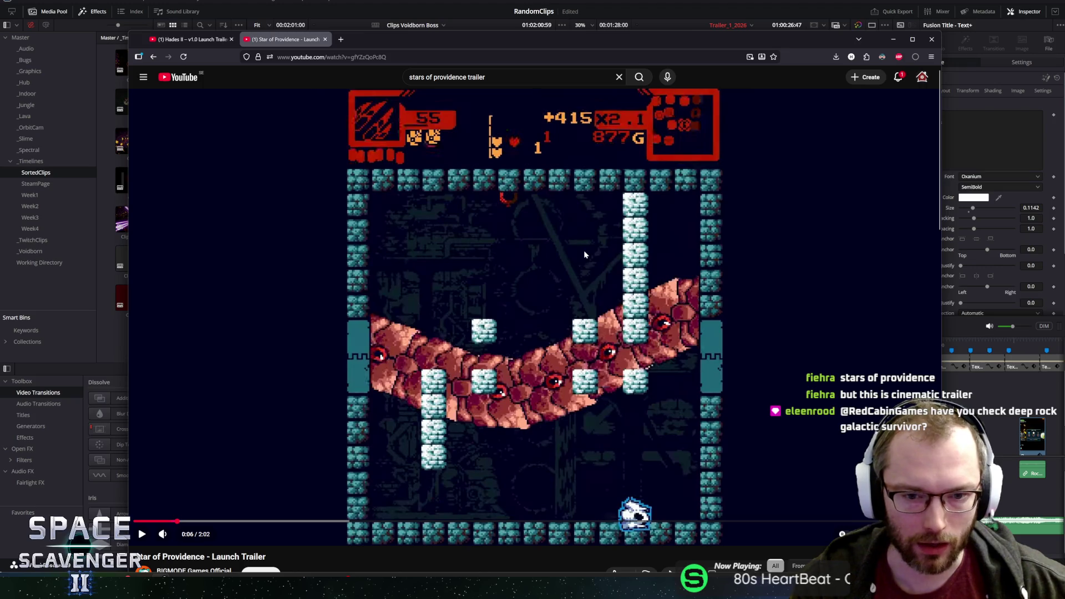
{"action": "left_click", "coordinate": [602, 253]}
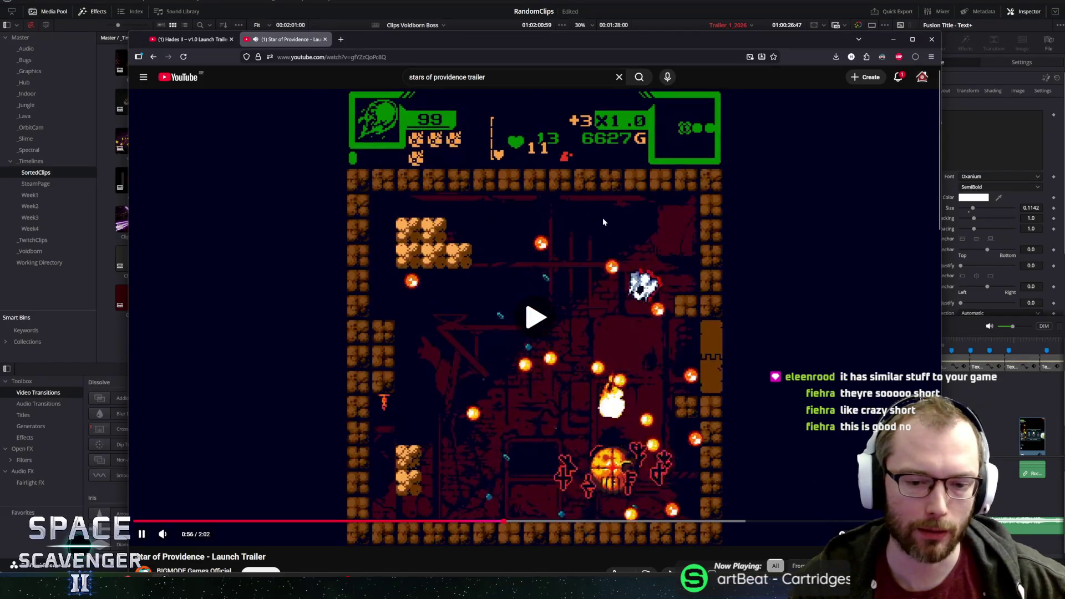
{"action": "key", "text": "Left"}
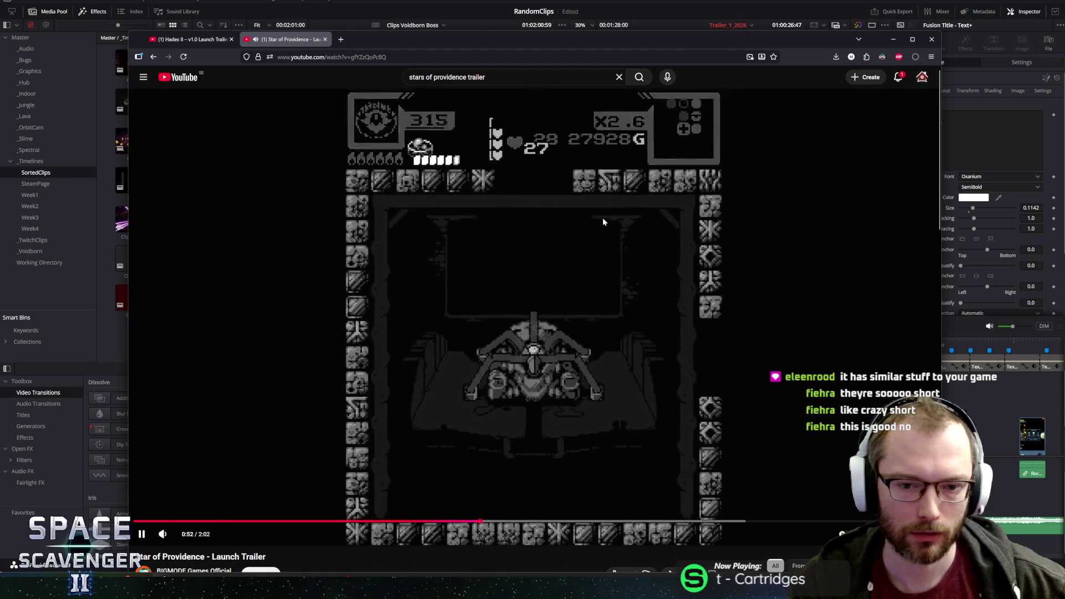
Rewind the Star of Providence trailer to rewatch footage, pausing on the explosion scene and end card.
{"action": "key", "text": "Left"}
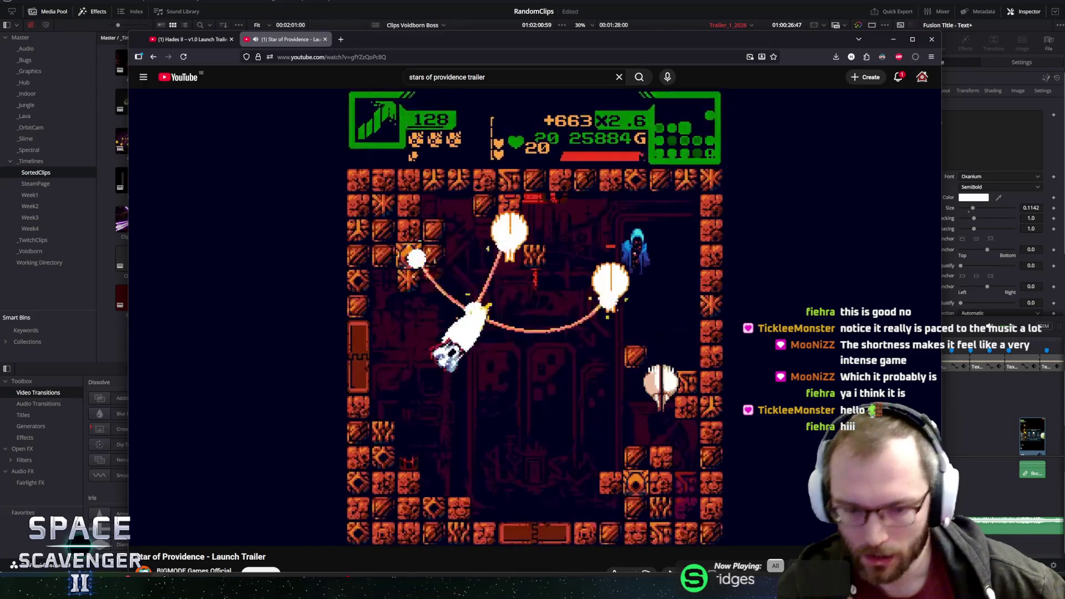
{"action": "mouse_move", "coordinate": [460, 292]}
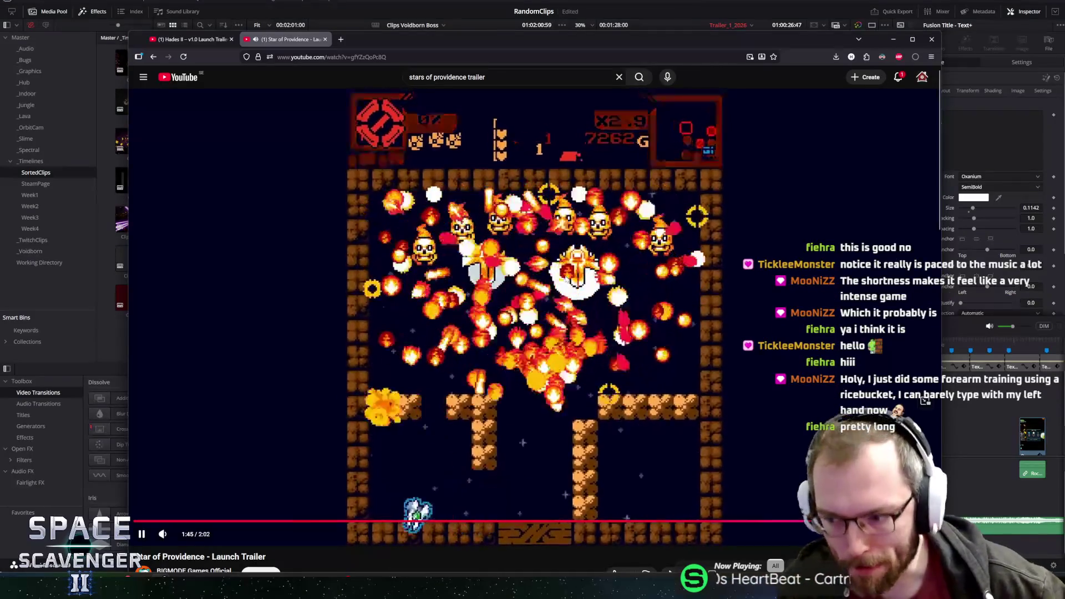
{"action": "left_click", "coordinate": [643, 375]}
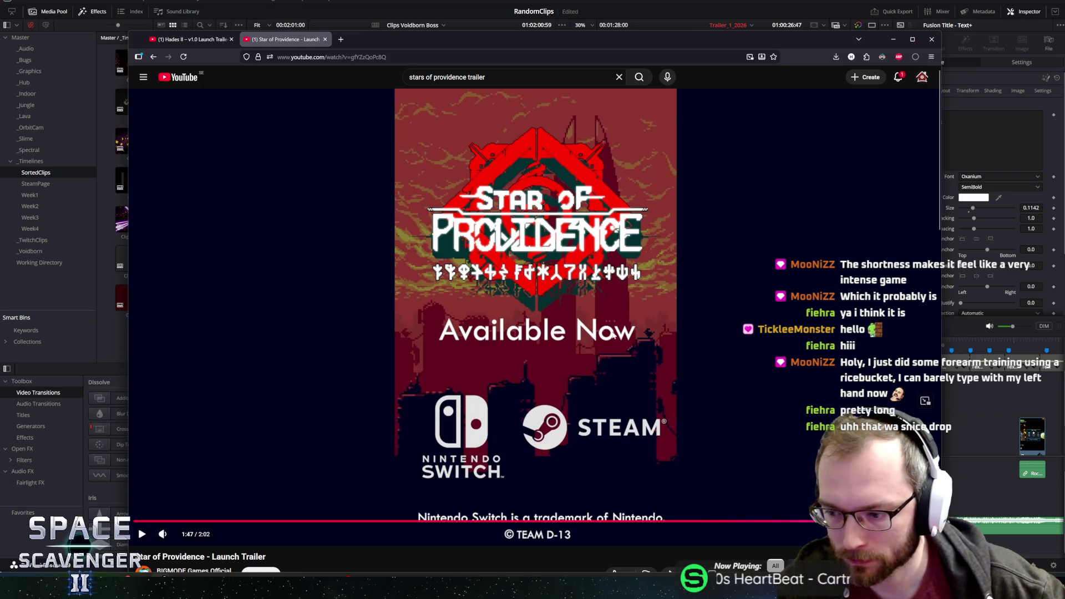
{"action": "left_click", "coordinate": [638, 348]}
{"action": "key", "text": "Left"}
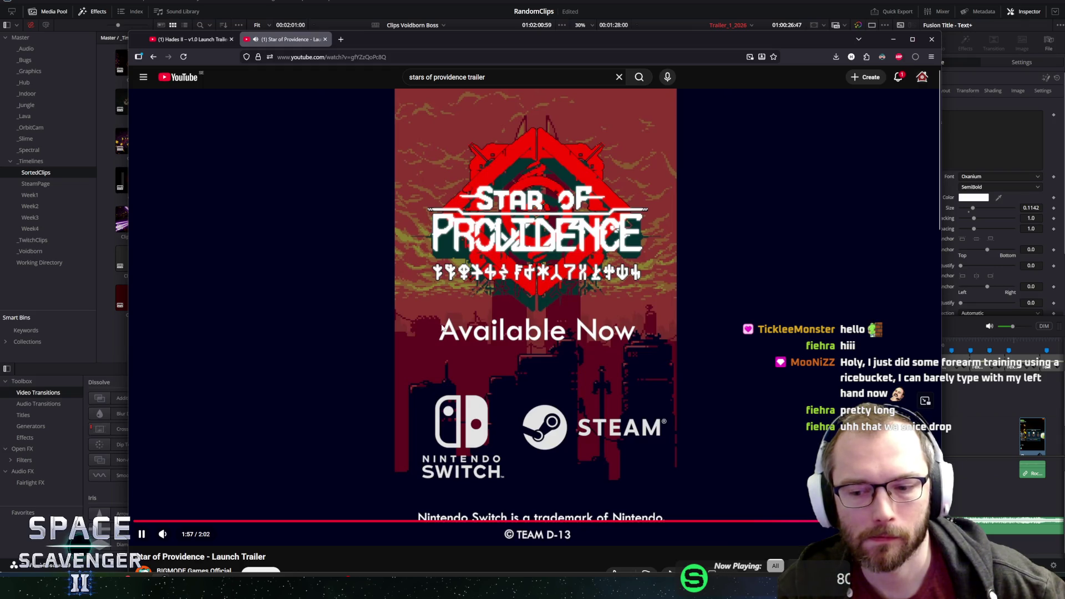
{"action": "left_click", "coordinate": [537, 251]}
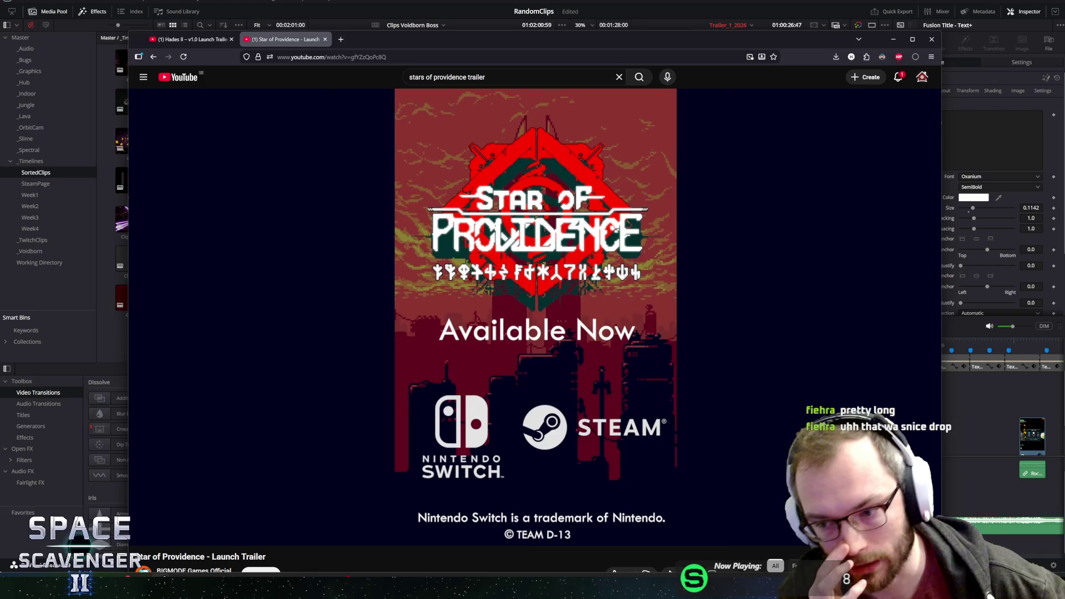
Glance at the Resolve timeline, then pause the trailer at 2:00 and raise the browser slightly.
{"action": "key", "text": "alt+Tab"}
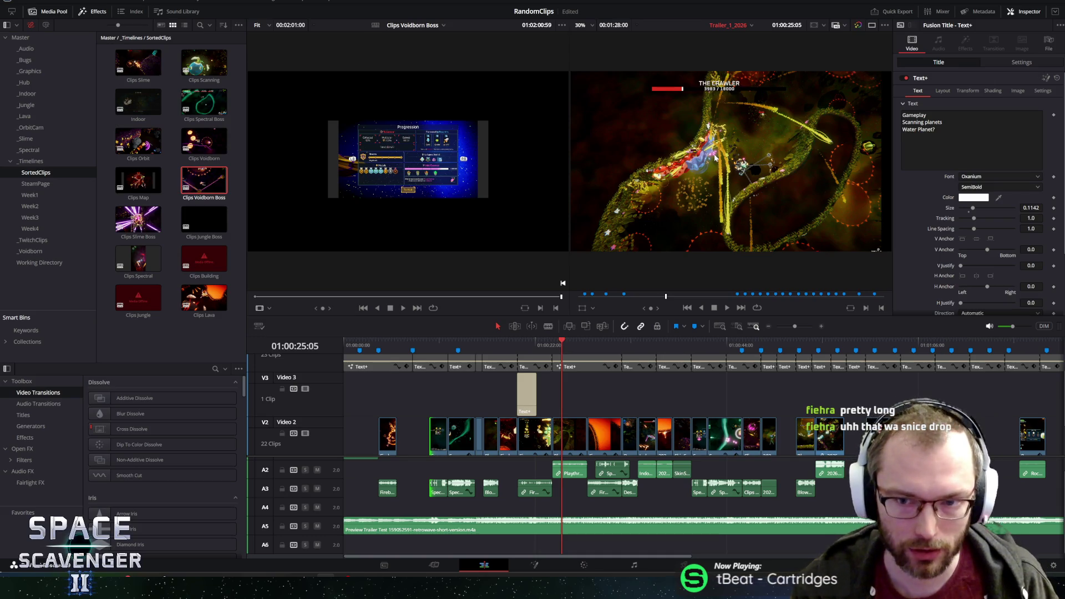
{"action": "key", "text": "alt+Tab"}
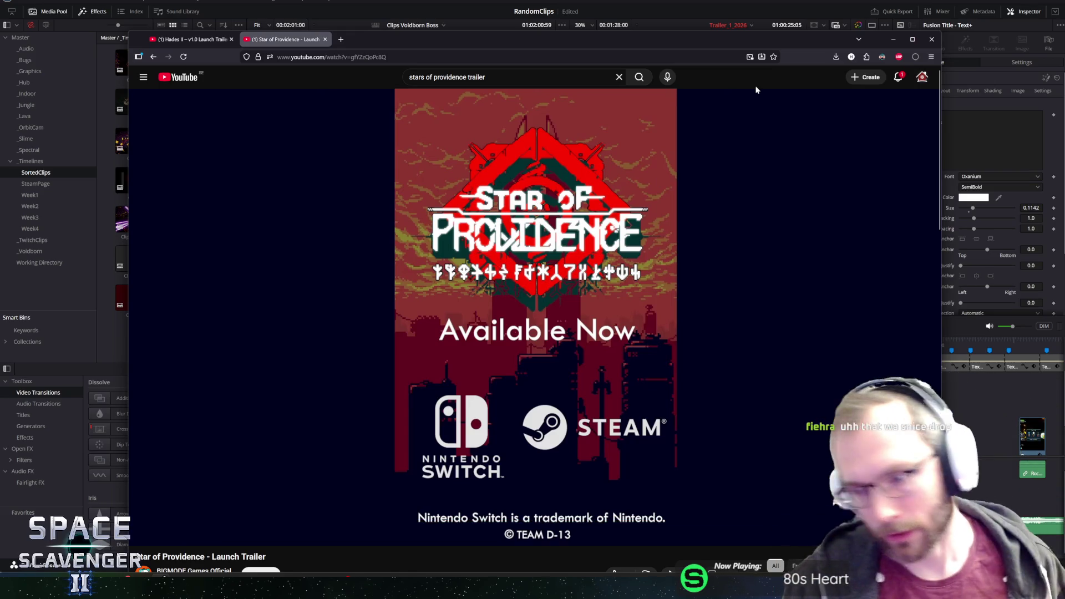
{"action": "left_click", "coordinate": [334, 155]}
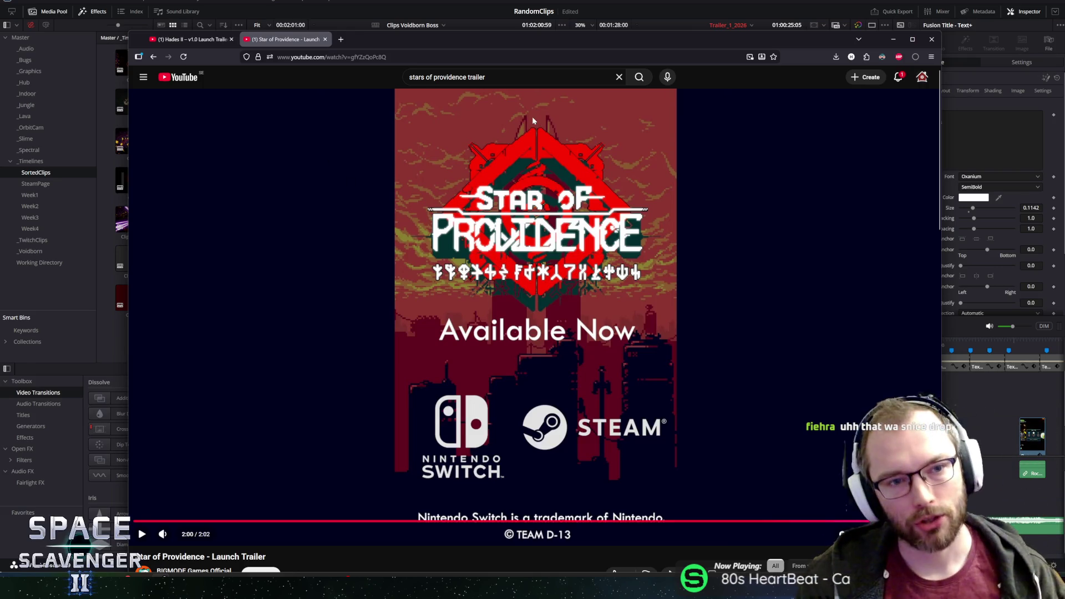
{"action": "mouse_move", "coordinate": [425, 43]}
{"action": "left_mouse_down"}
{"action": "mouse_move", "coordinate": [425, 29]}
{"action": "mouse_move", "coordinate": [441, 31]}
{"action": "left_mouse_up"}
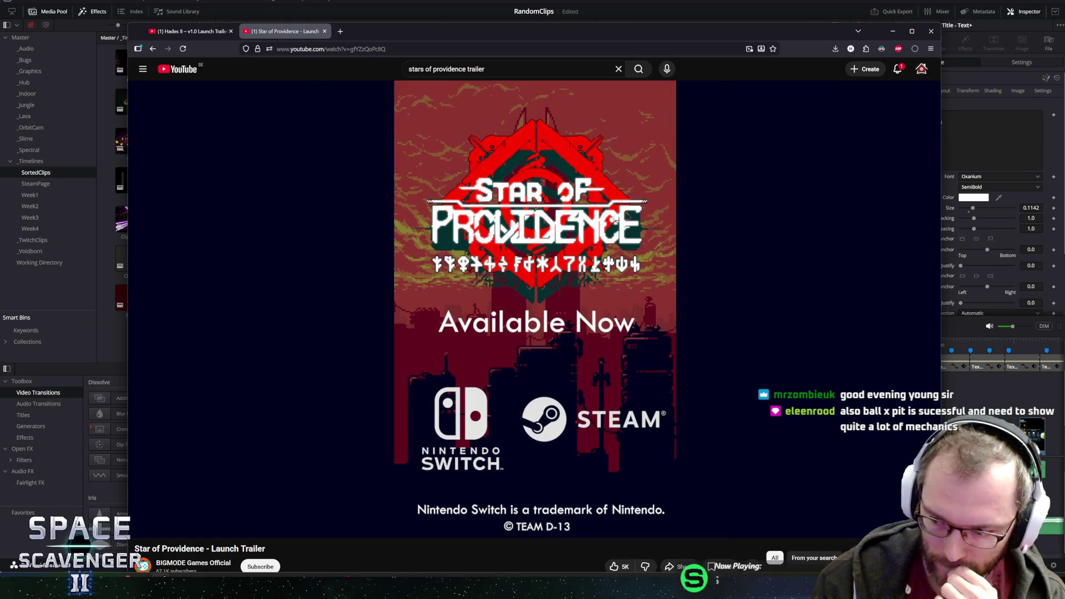
{"action": "key", "text": "slash"}
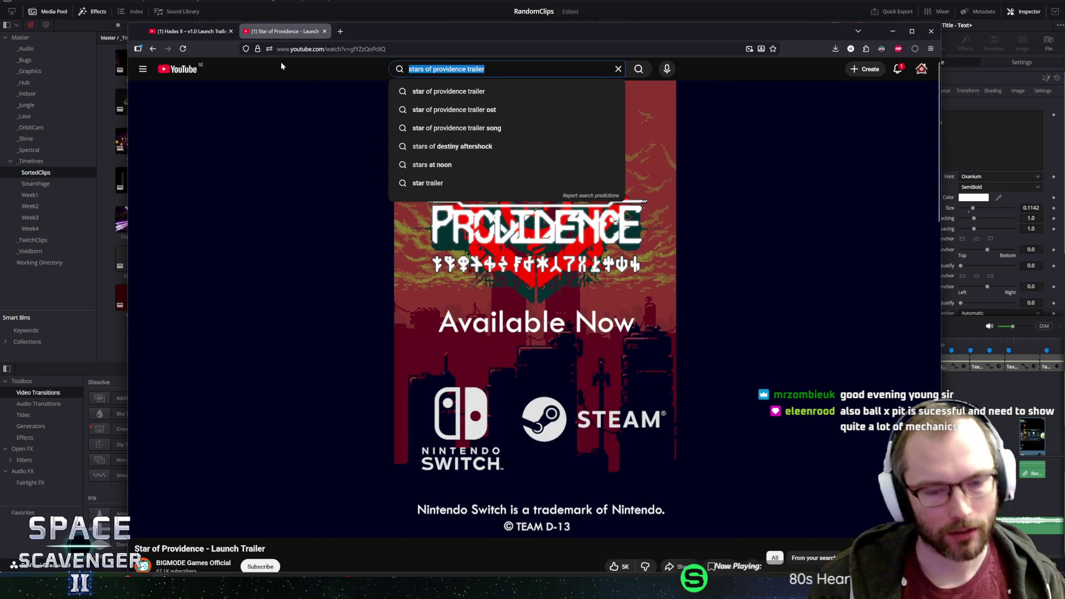
Search YouTube for 'ball x pit trailer' and open the Ball x Pit Launch Trailer.
{"action": "type", "text": "ball x "}
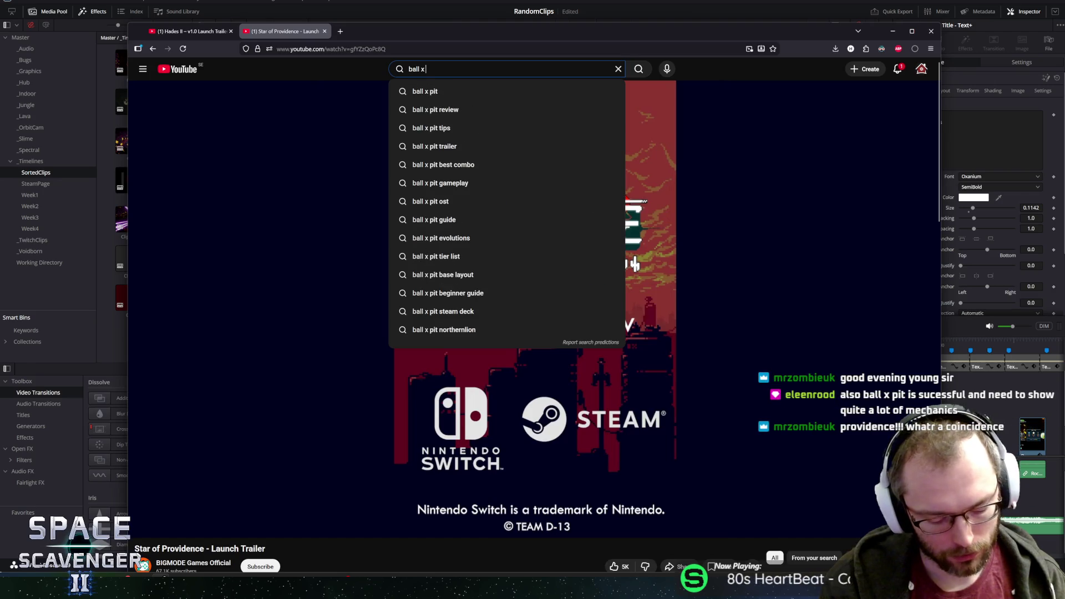
{"action": "type", "text": "pit trailer"}
{"action": "key", "text": "Return"}
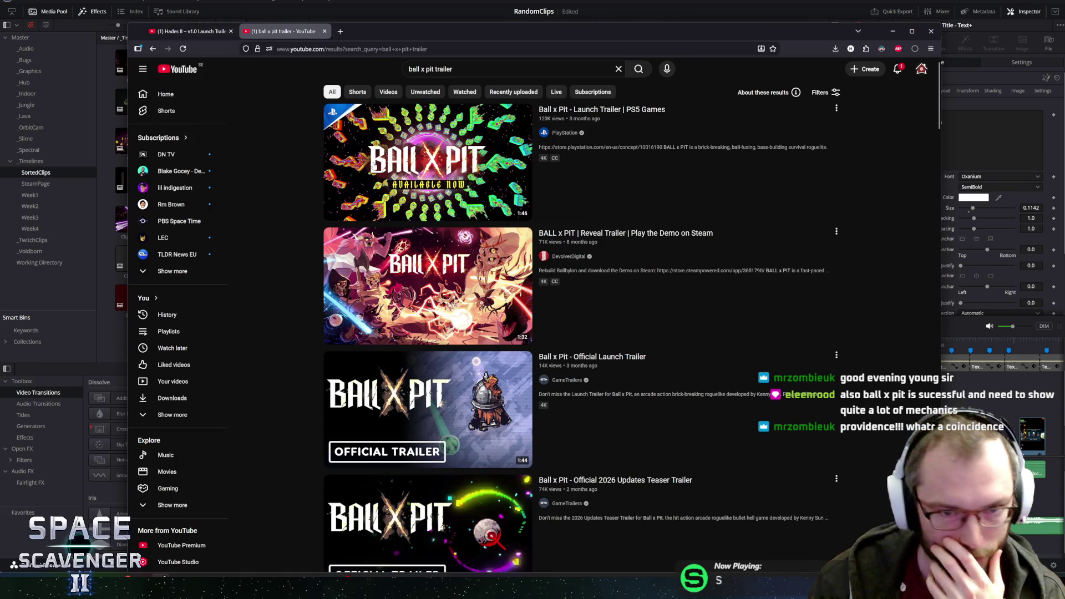
{"action": "left_click", "coordinate": [450, 134]}
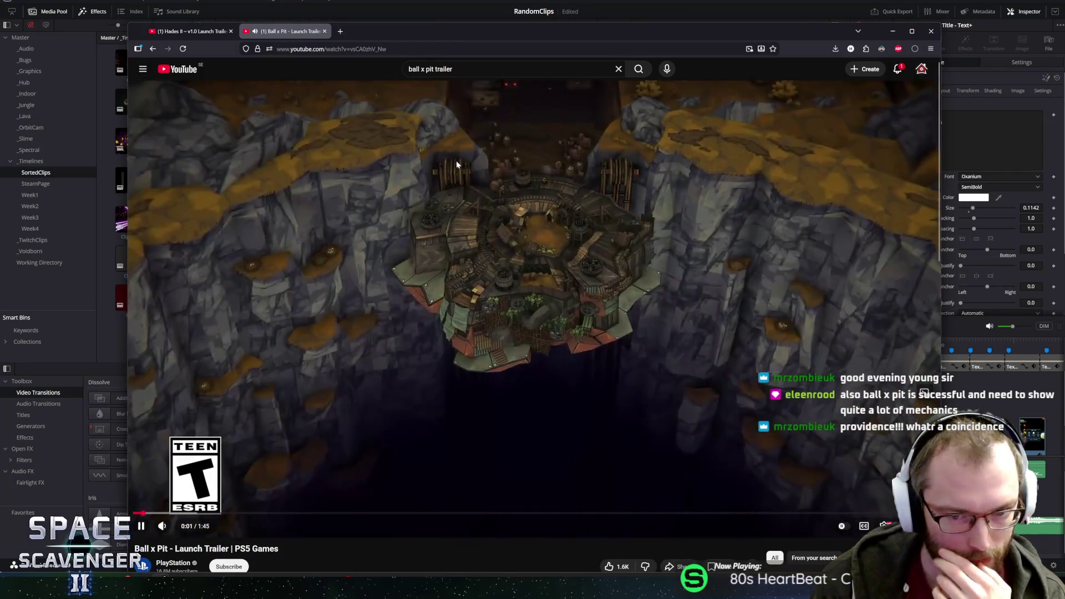
Restart the Ball x Pit trailer and step frame by frame through its opening crossfade.
{"action": "left_click", "coordinate": [482, 183]}
{"action": "key", "text": "Left"}
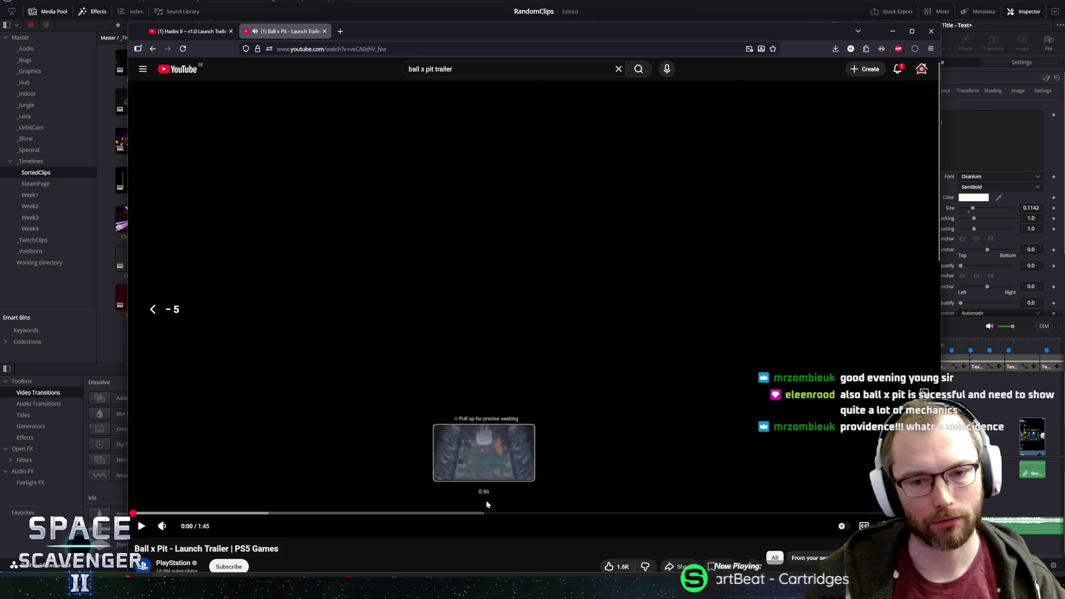
{"action": "left_click", "coordinate": [603, 274]}
{"action": "left_click", "coordinate": [633, 281]}
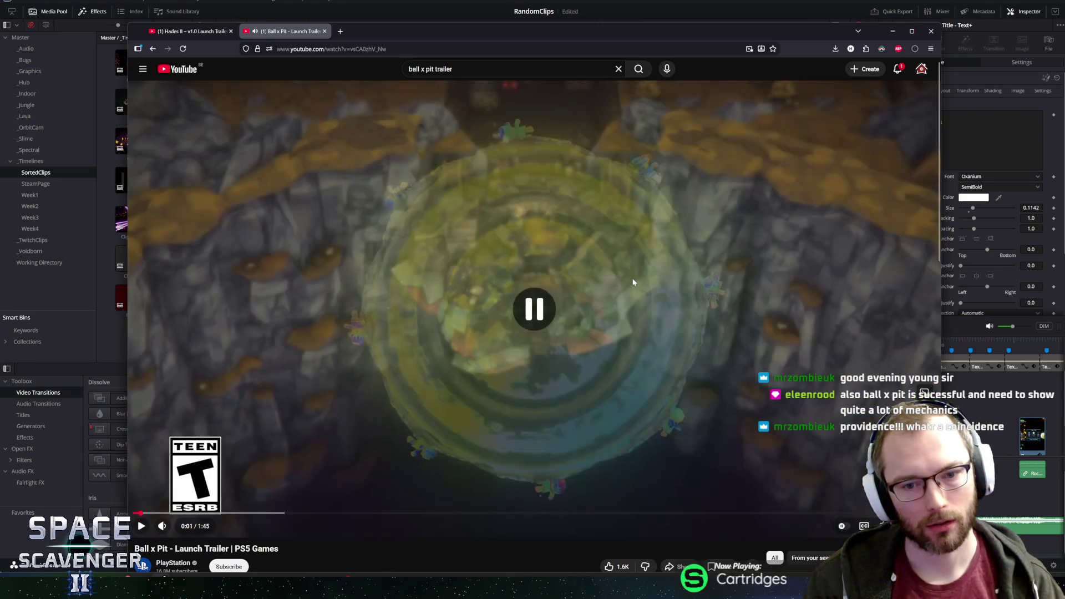
{"action": "key", "text": "comma"}
{"action": "key", "text": "comma"}
{"action": "key", "text": "comma"}
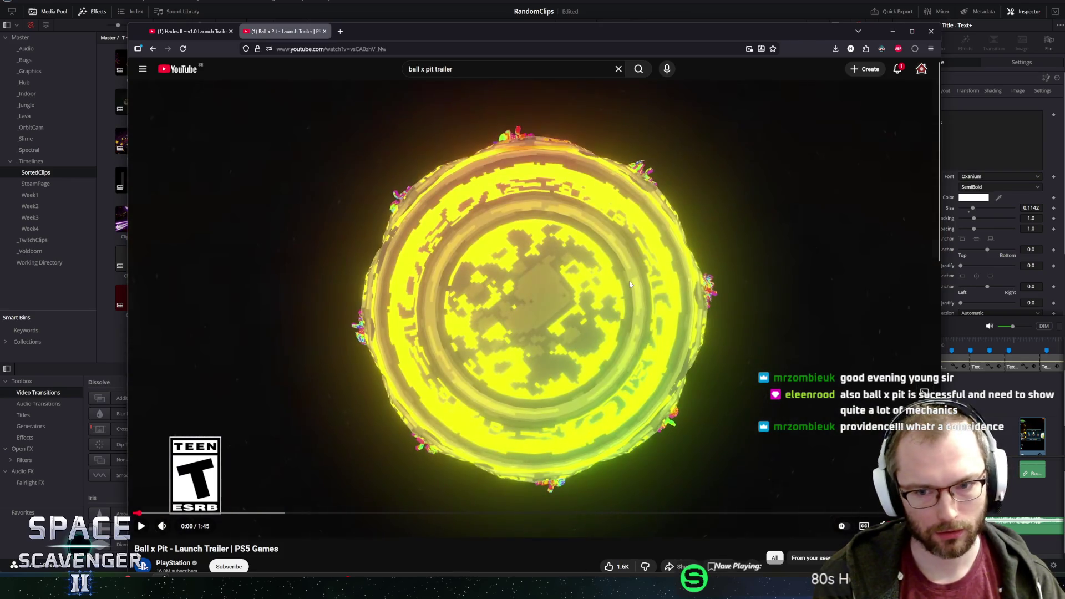
{"action": "key", "text": "comma"}
{"action": "key", "text": "comma"}
{"action": "key", "text": "comma"}
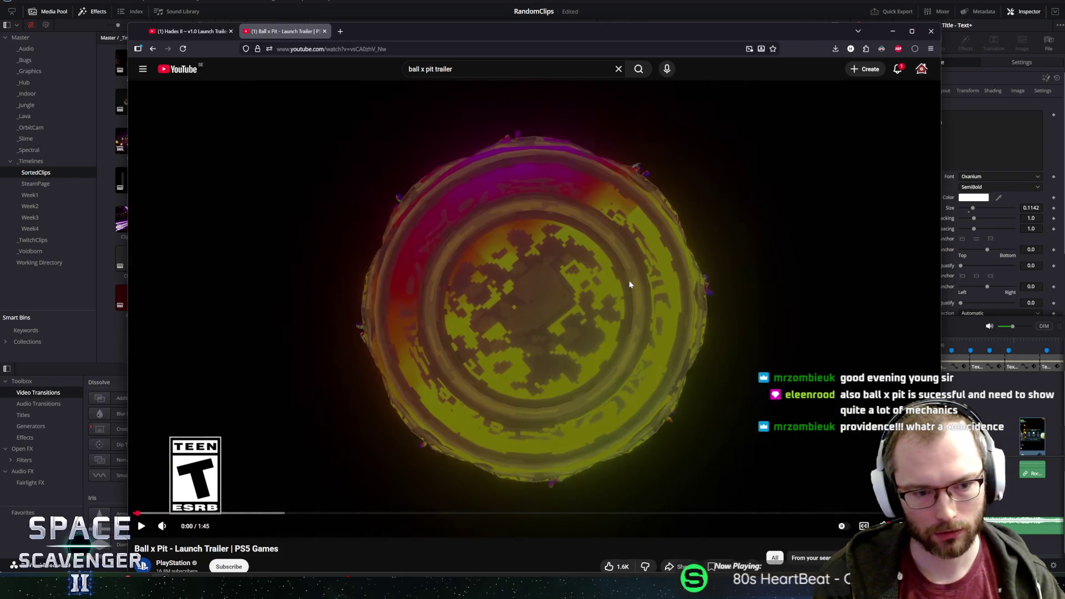
{"action": "left_click", "coordinate": [573, 272]}
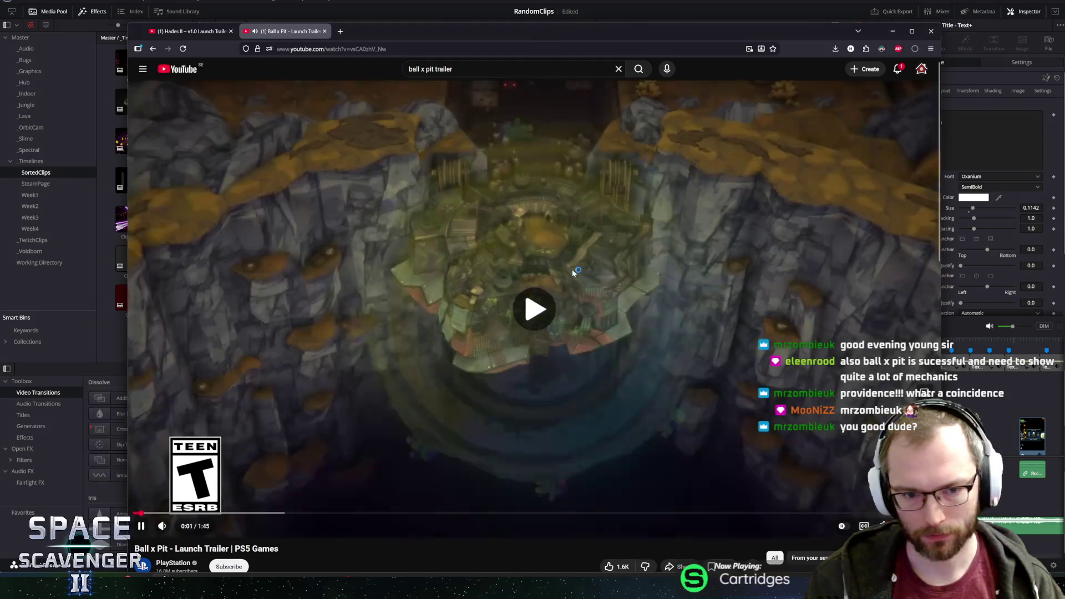
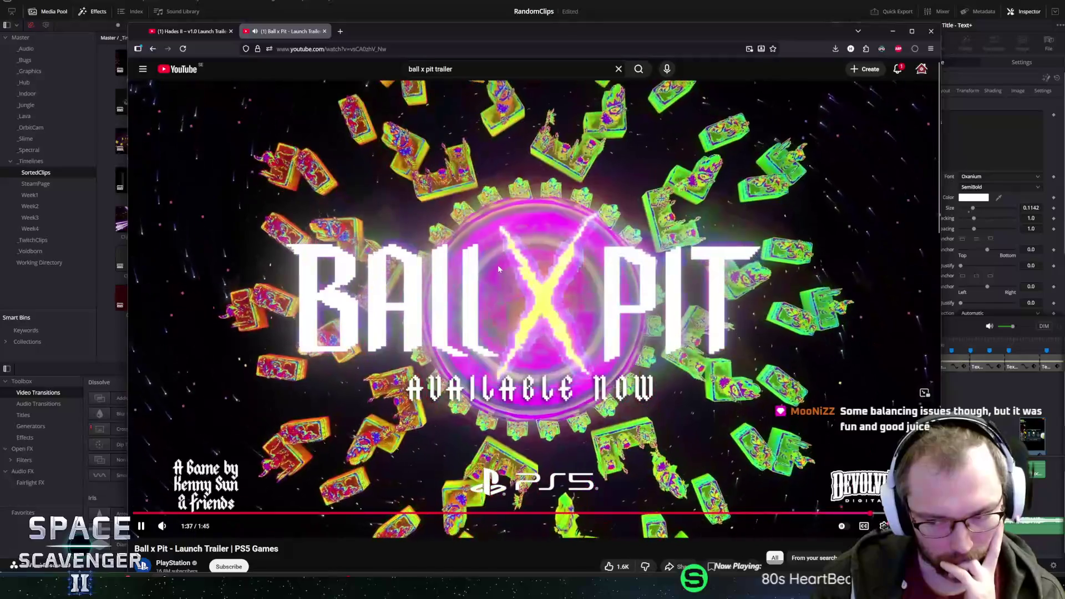
Pause the Ball x Pit launch trailer at 1:37, skim its comments, and focus the search box.
{"action": "left_click", "coordinate": [489, 266]}
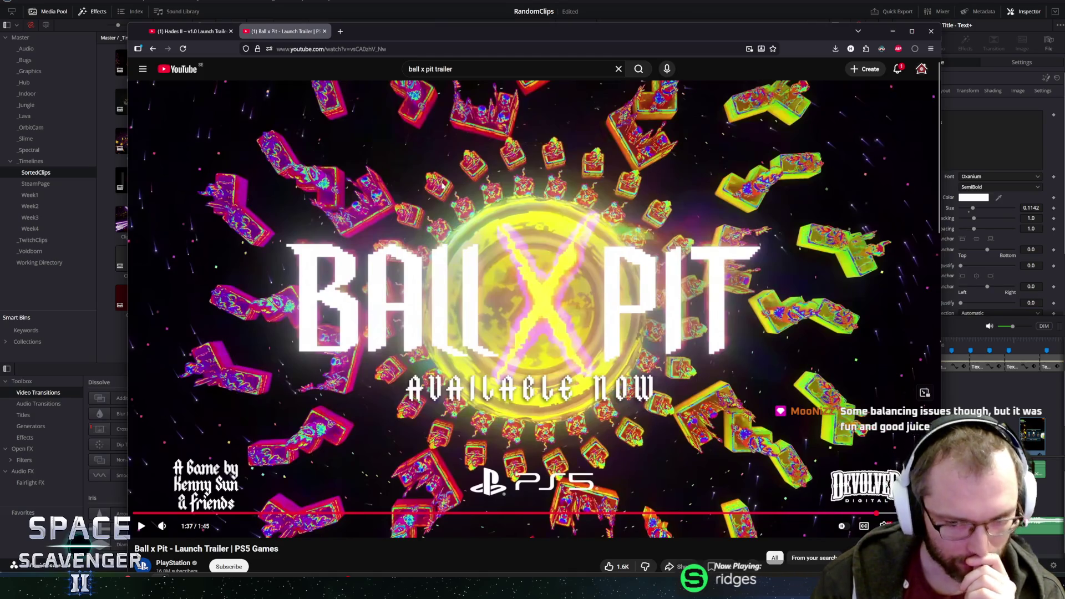
{"action": "scroll", "coordinate": [311, 304], "scroll_direction": "down", "scroll_amount": 7}
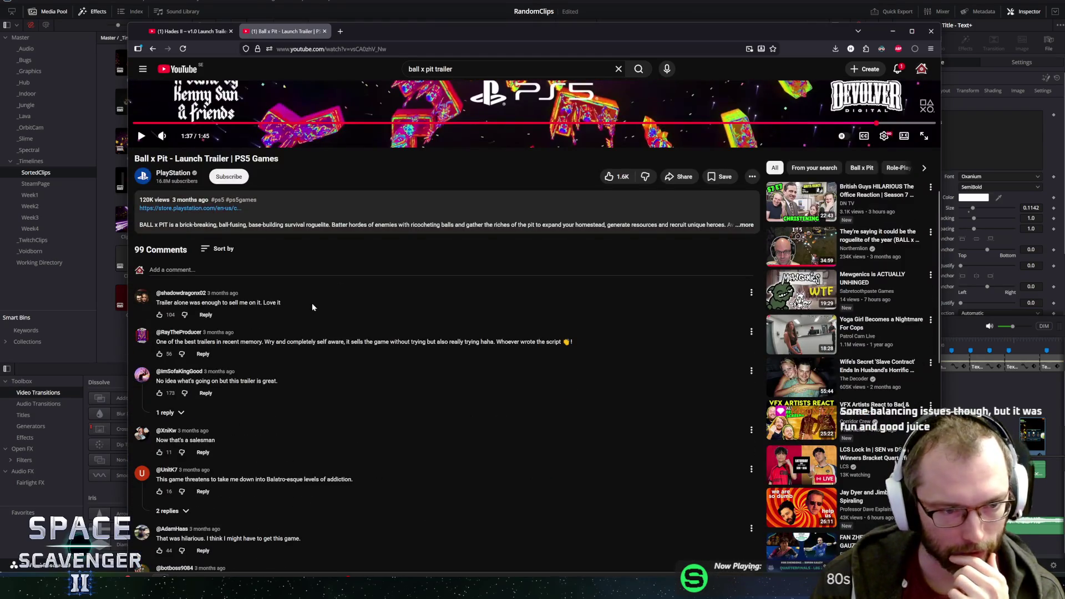
{"action": "scroll", "coordinate": [312, 306], "scroll_direction": "down", "scroll_amount": 1}
{"action": "scroll", "coordinate": [220, 285], "scroll_direction": "up", "scroll_amount": 8}
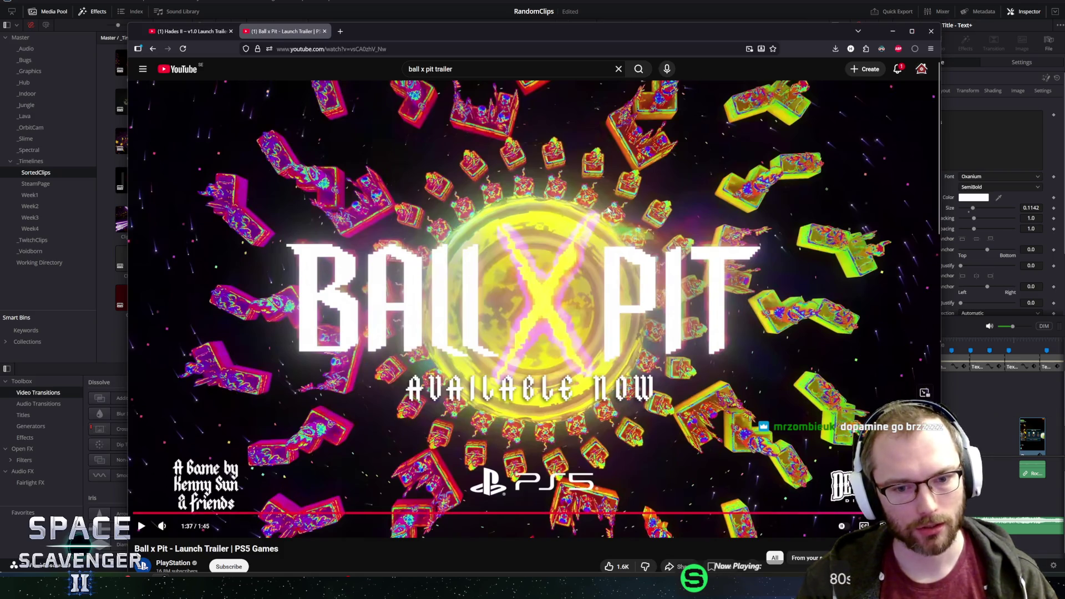
{"action": "key", "text": "slash"}
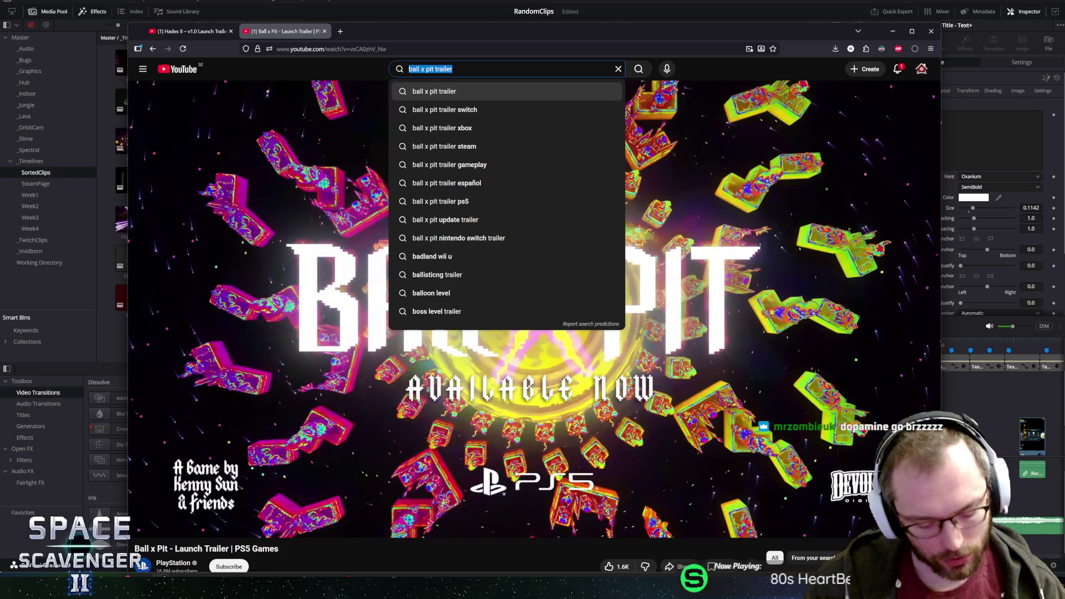
Search for 'deep rock galactic survivor trailer' and open IGN's Official Launch Trailer.
{"action": "type", "text": "de"}
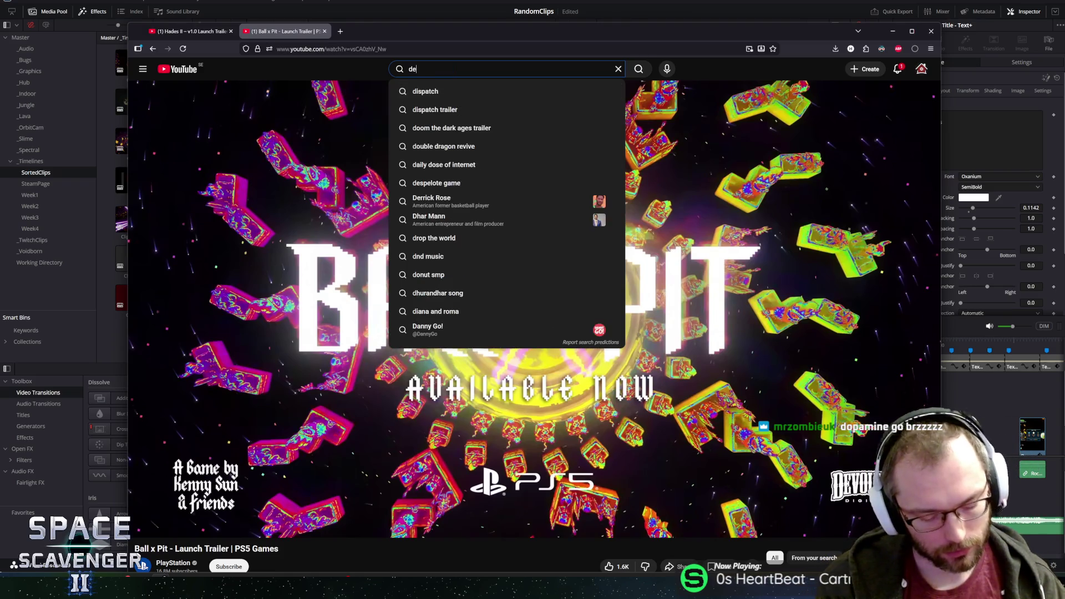
{"action": "type", "text": "ep rock galactic survivor trailer"}
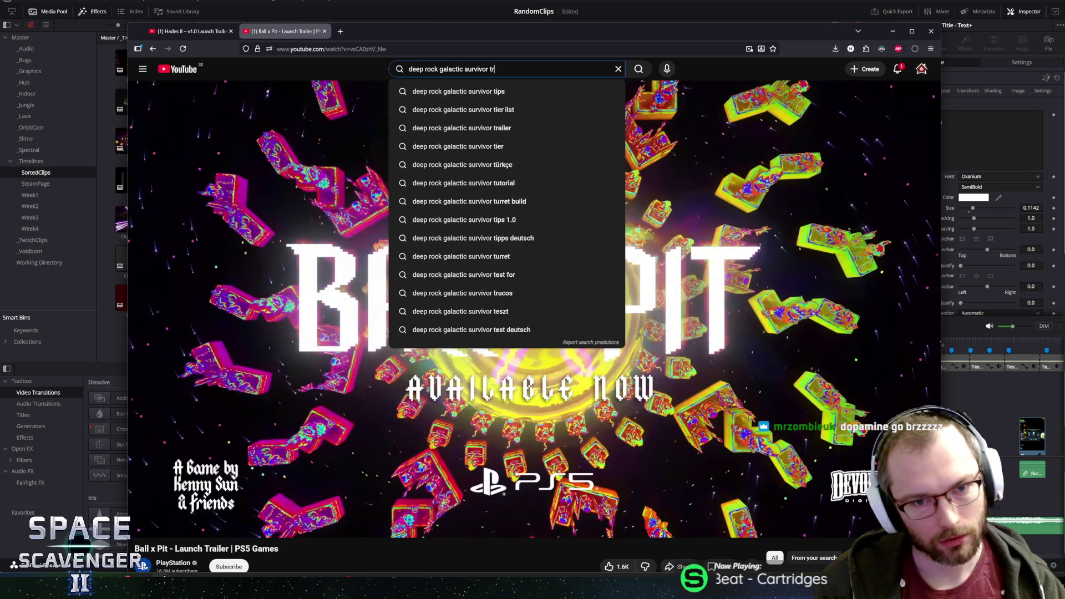
{"action": "key", "text": "Return"}
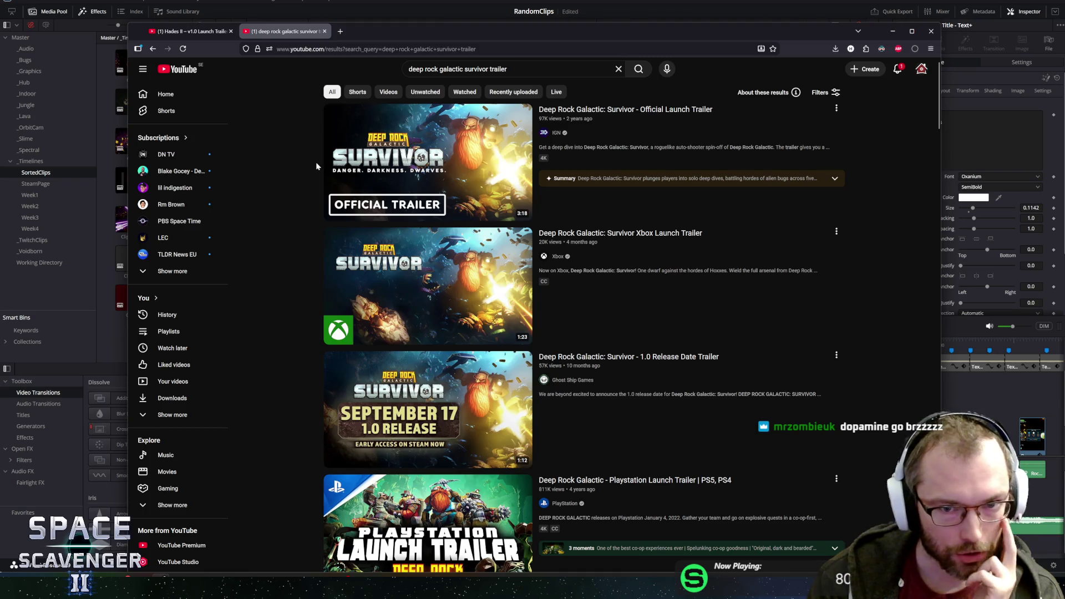
{"action": "mouse_move", "coordinate": [456, 175]}
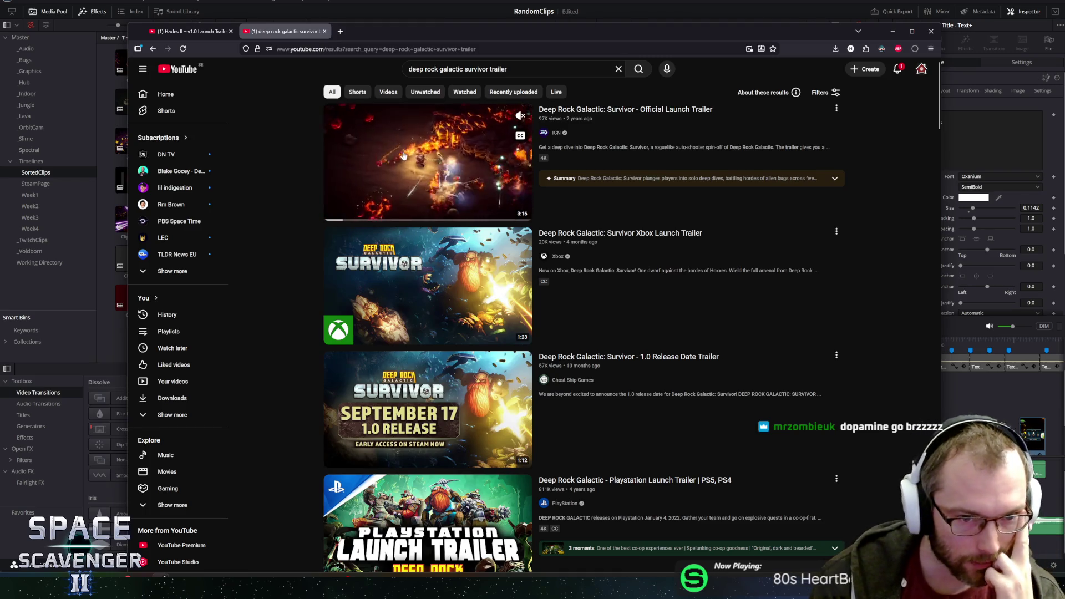
{"action": "left_click", "coordinate": [425, 170]}
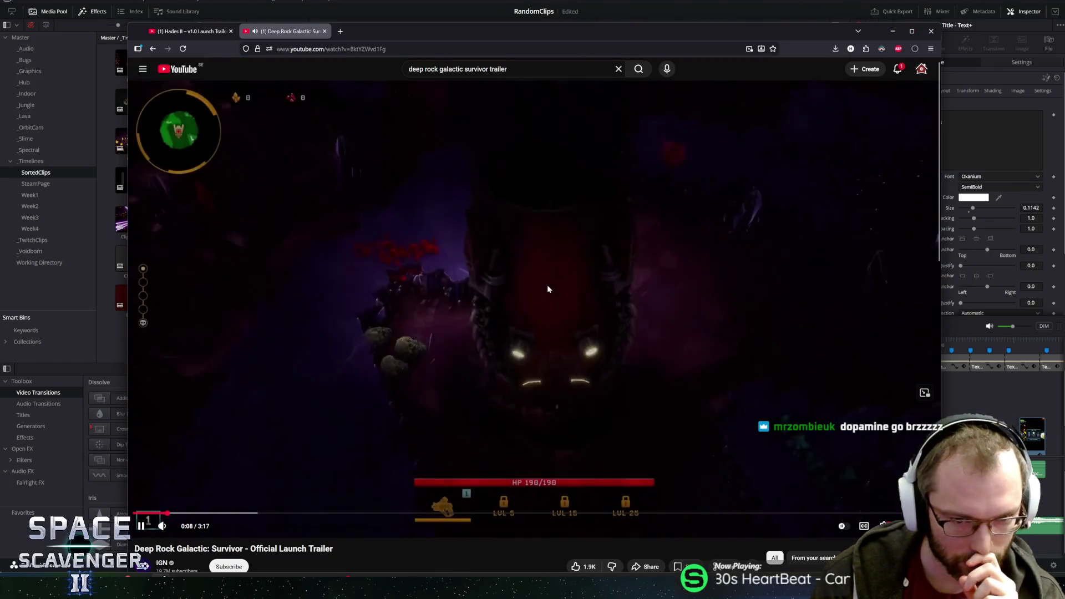
Watch the Deep Rock Galactic: Survivor trailer to about 0:32, pausing on gameplay, then go back to results.
{"action": "left_click", "coordinate": [604, 298]}
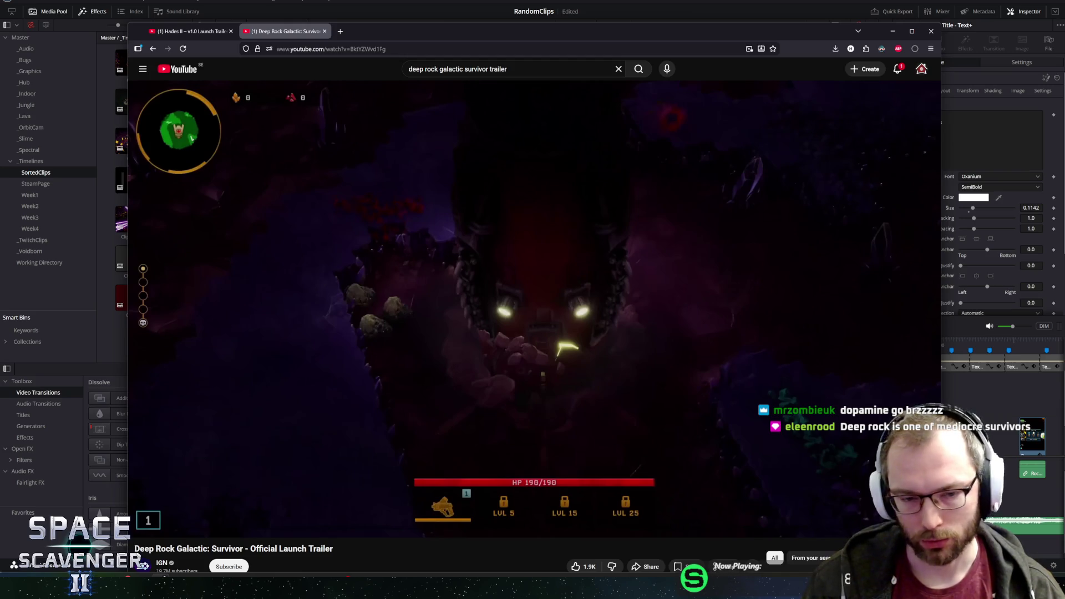
{"action": "left_click", "coordinate": [440, 260]}
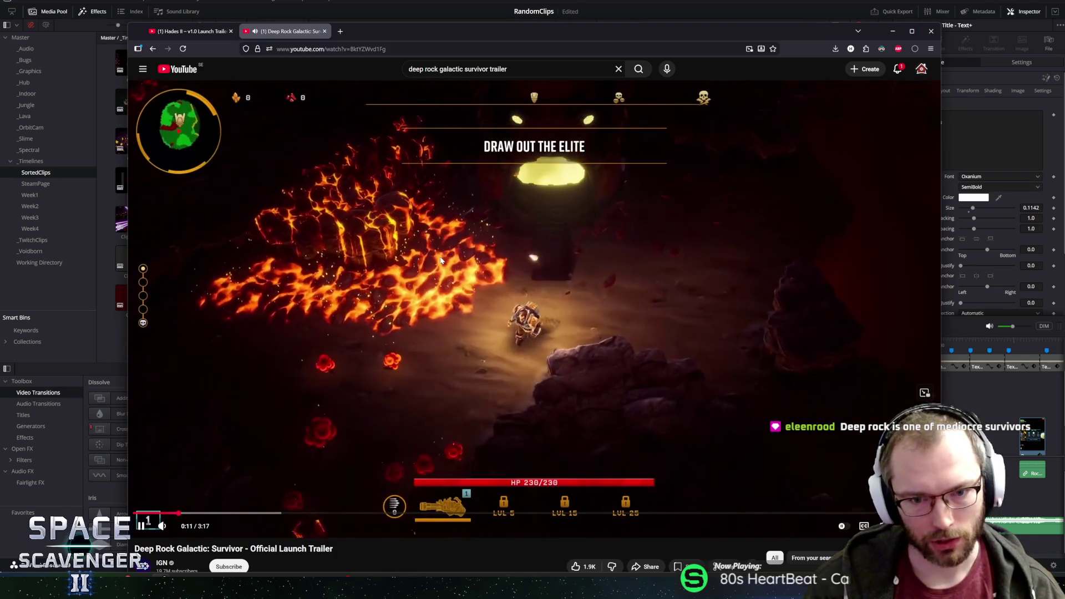
{"action": "left_click", "coordinate": [473, 296]}
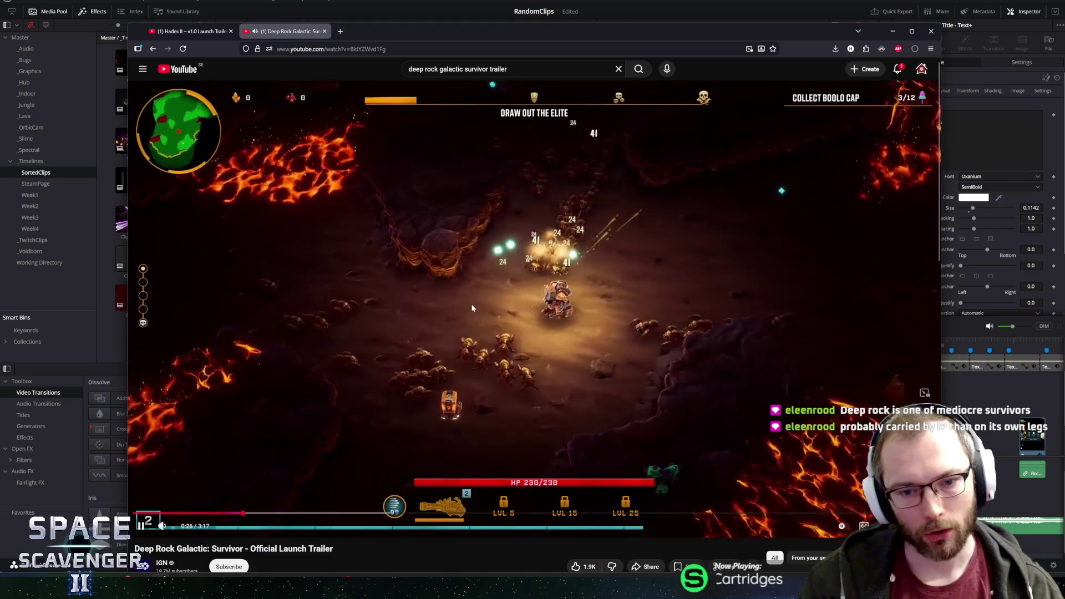
{"action": "left_click", "coordinate": [482, 280]}
{"action": "left_click", "coordinate": [530, 292]}
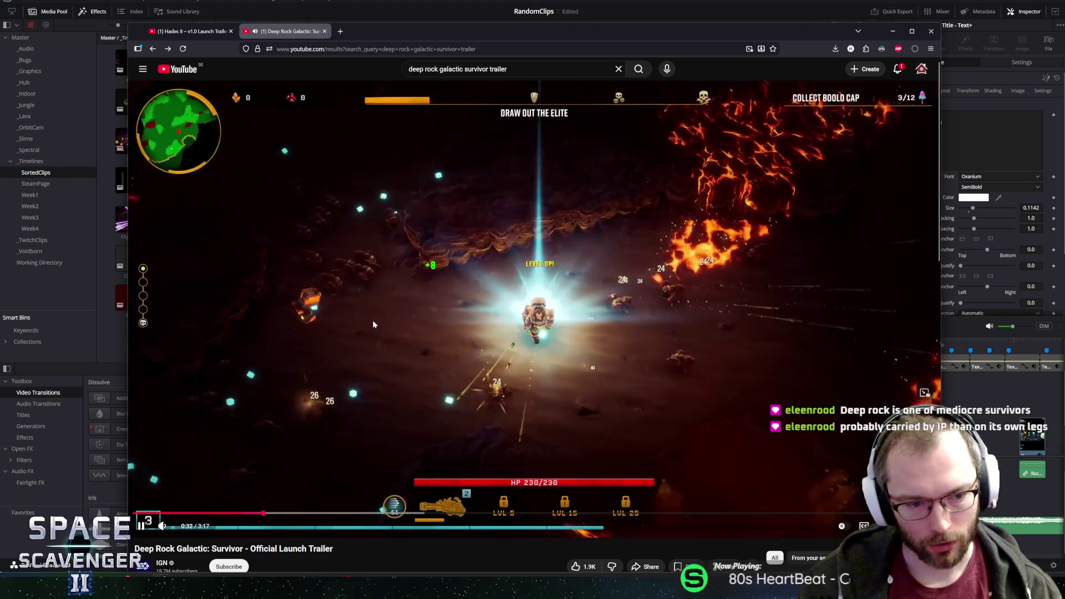
{"action": "key", "text": "alt+Left"}
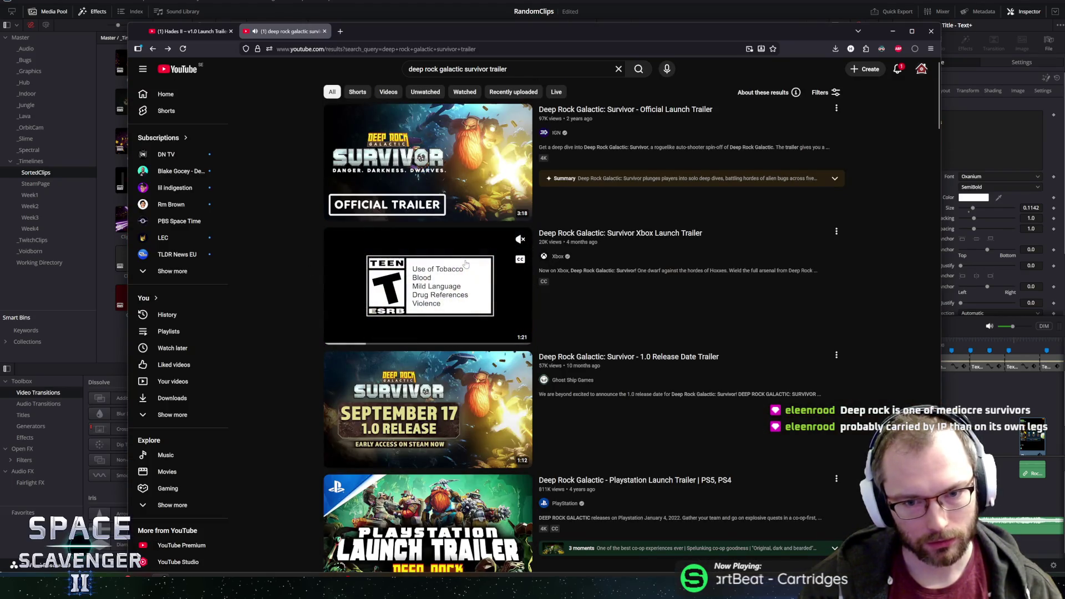
Open the Deep Rock Galactic: Survivor Xbox Launch Trailer and watch its opening, rewinding five seconds.
{"action": "left_click", "coordinate": [466, 265]}
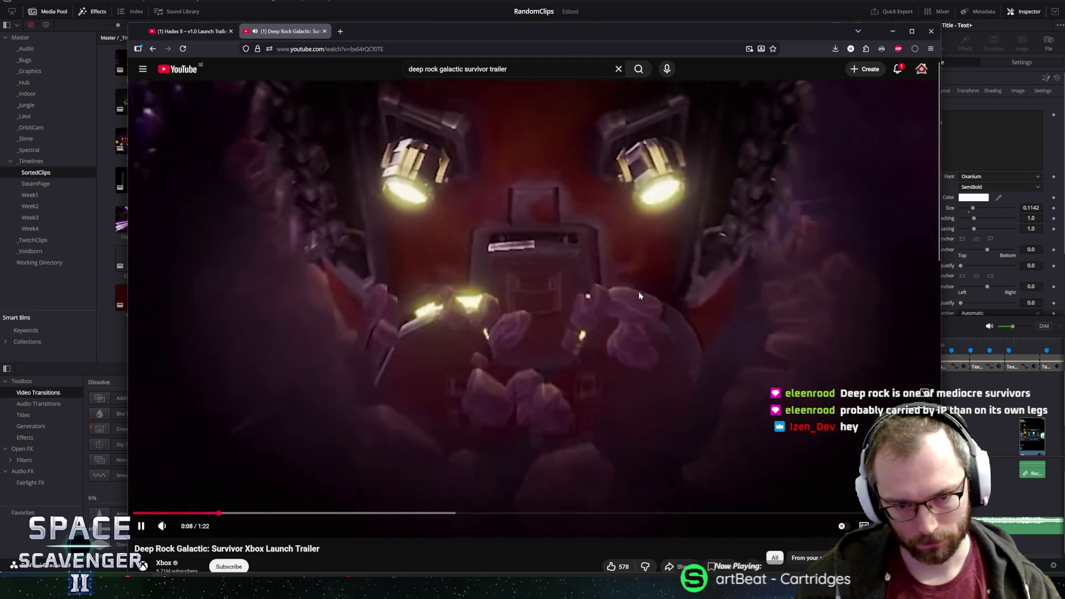
{"action": "left_click", "coordinate": [636, 332]}
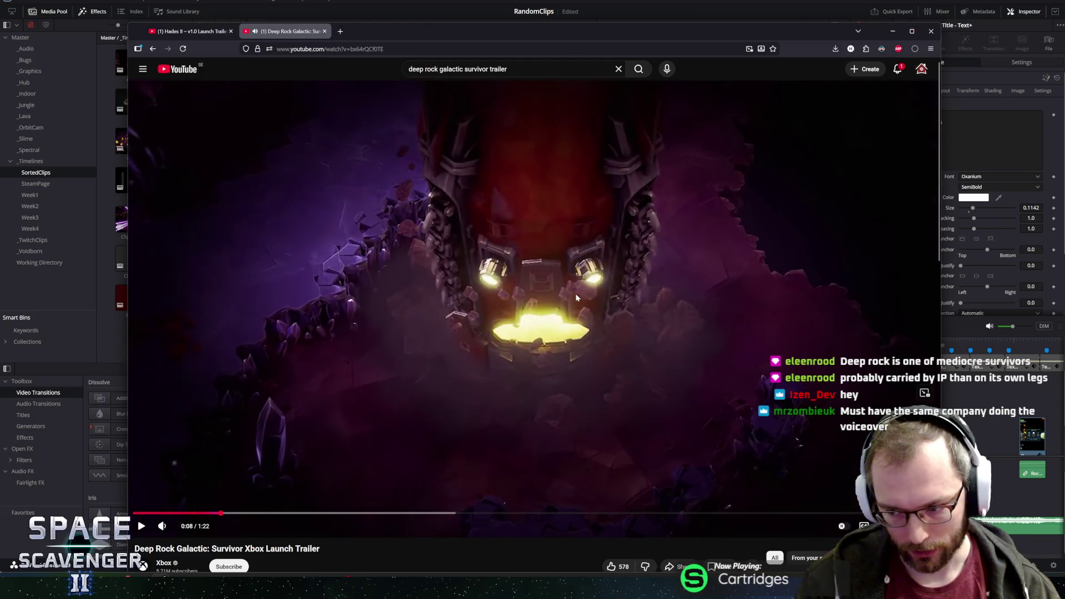
{"action": "left_click", "coordinate": [565, 257]}
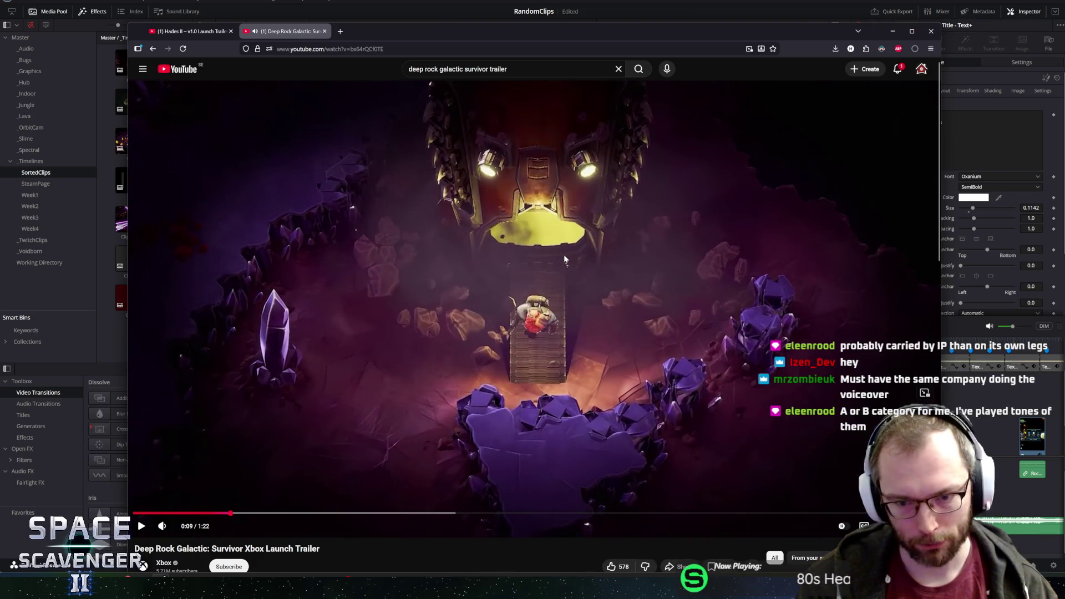
{"action": "key", "text": "Left"}
{"action": "key", "text": "space"}
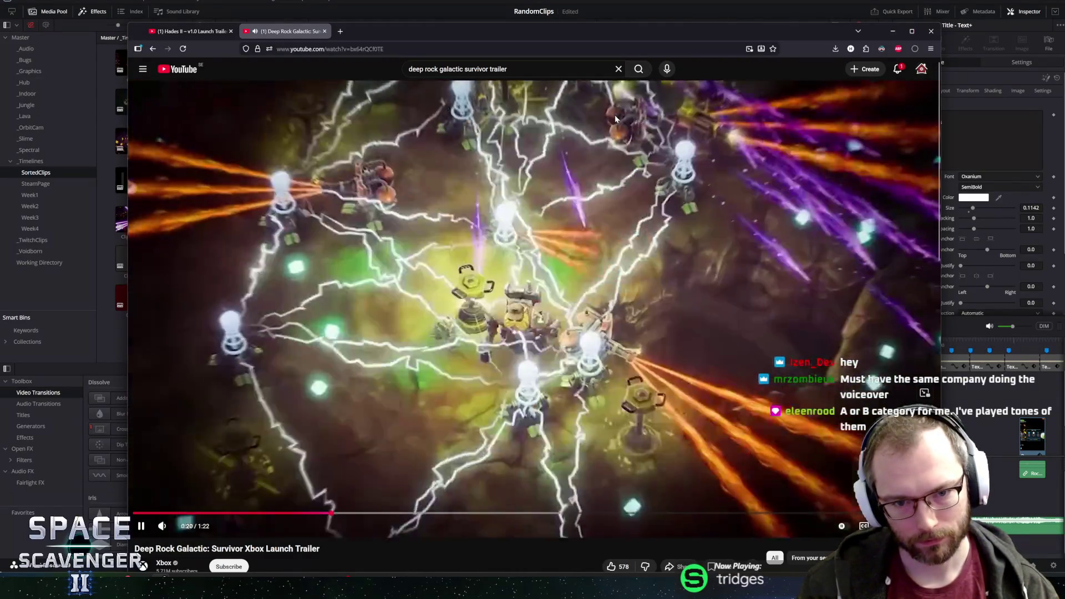
{"action": "left_click", "coordinate": [623, 265]}
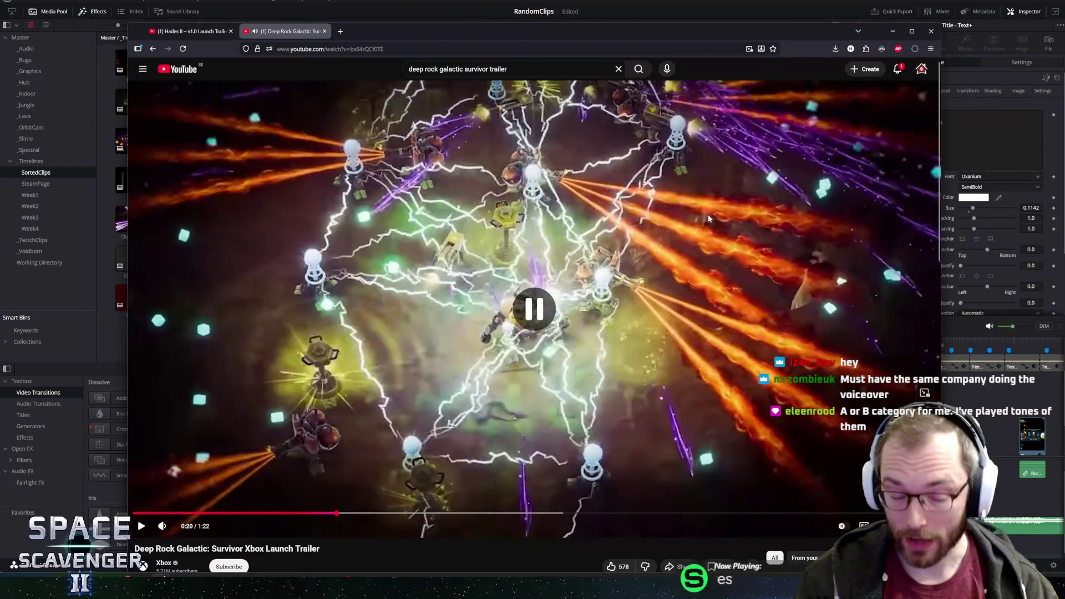
Replay the action, pause on the level-up card screen around 0:20, and switch to DaVinci Resolve.
{"action": "key", "text": "Left"}
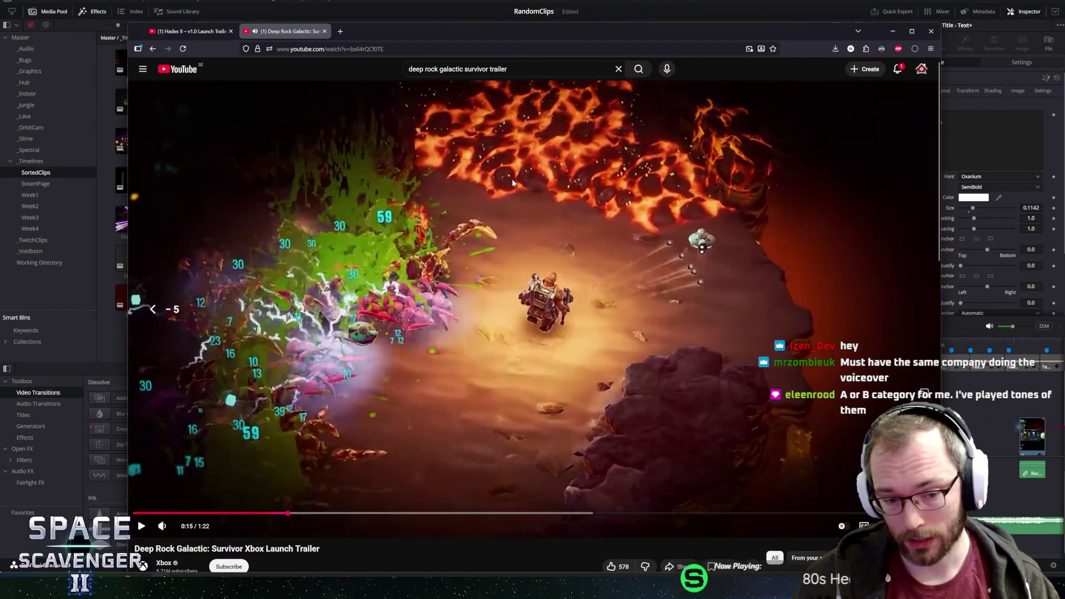
{"action": "key", "text": "space"}
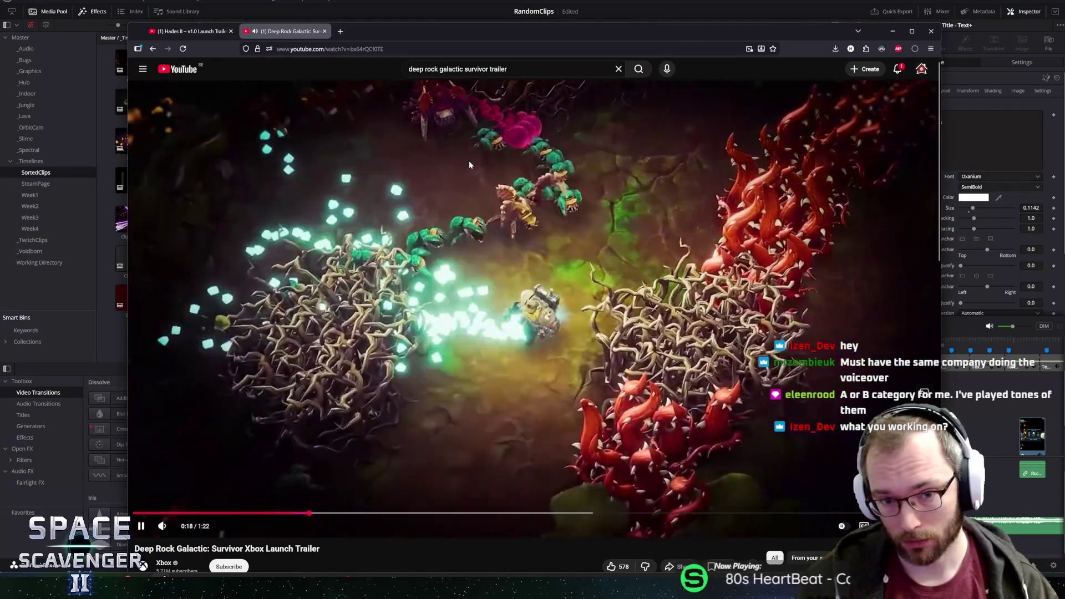
{"action": "key", "text": "space"}
{"action": "left_click", "coordinate": [570, 252]}
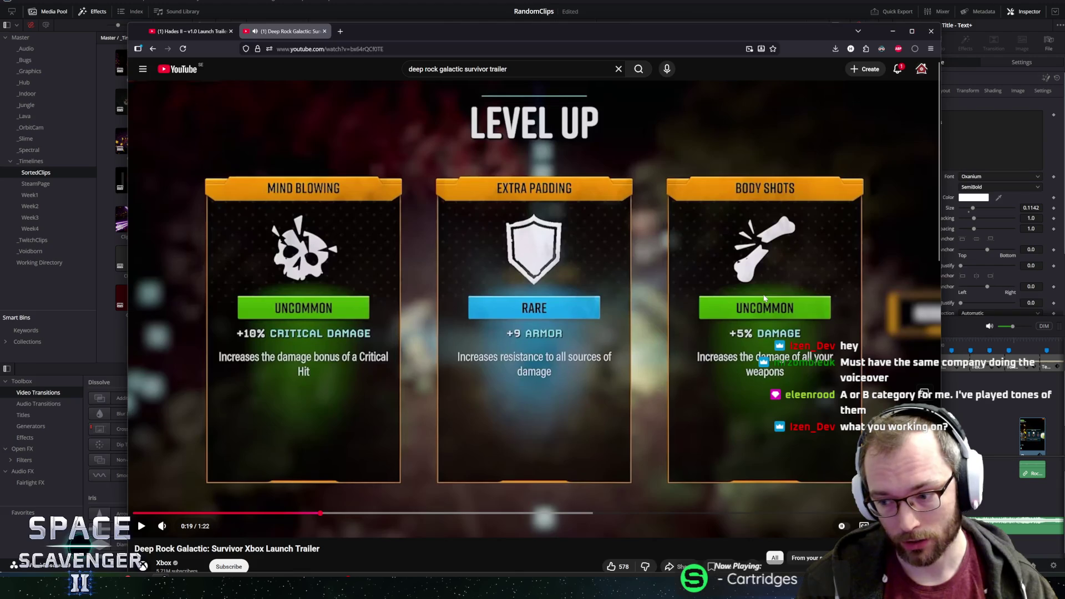
{"action": "key", "text": "space"}
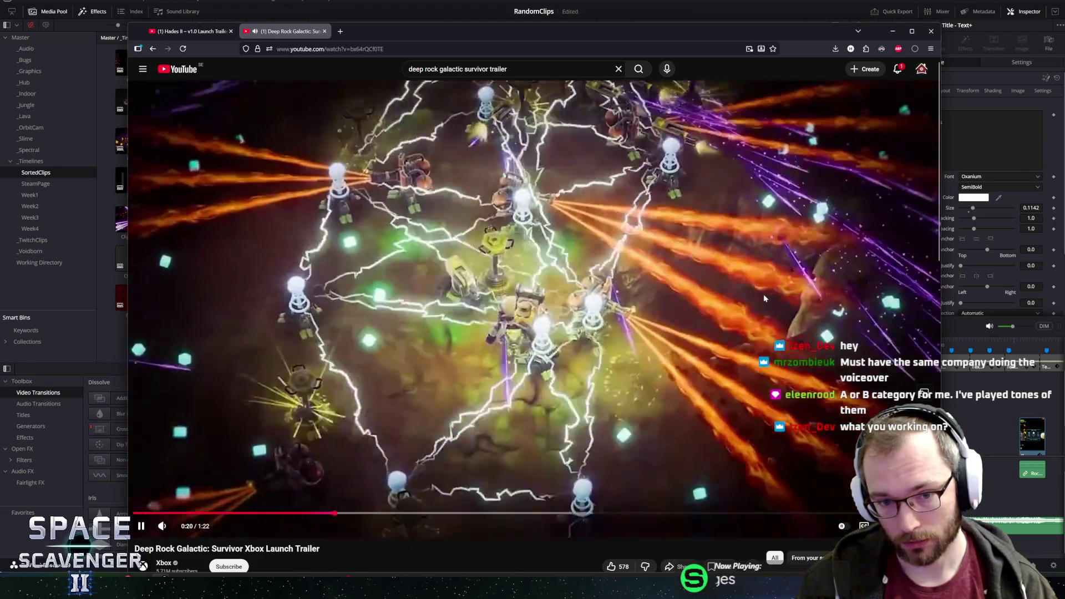
{"action": "key", "text": "space"}
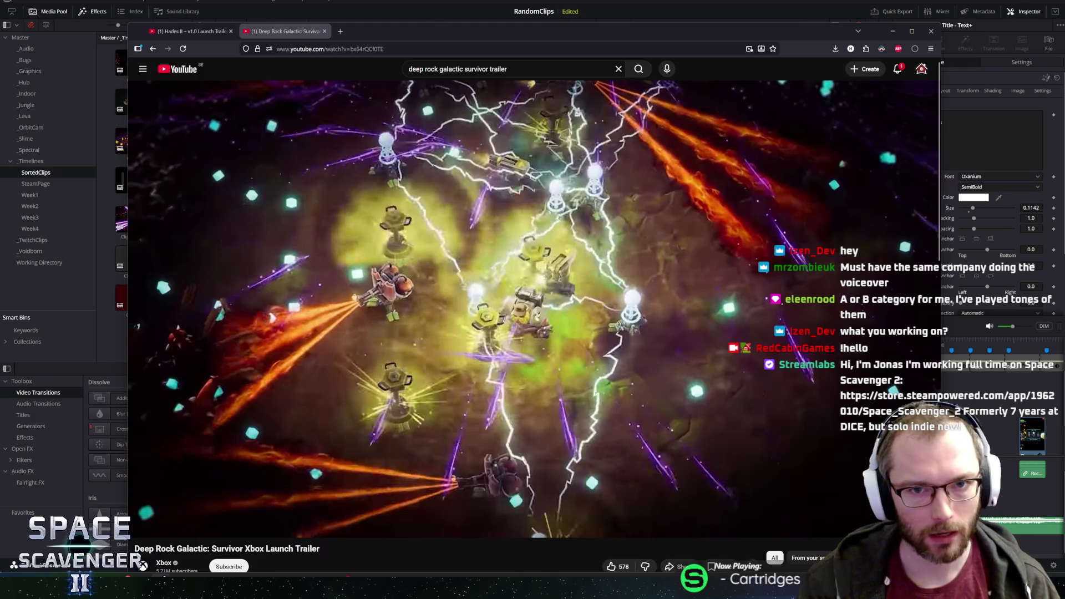
{"action": "key", "text": "alt+Tab"}
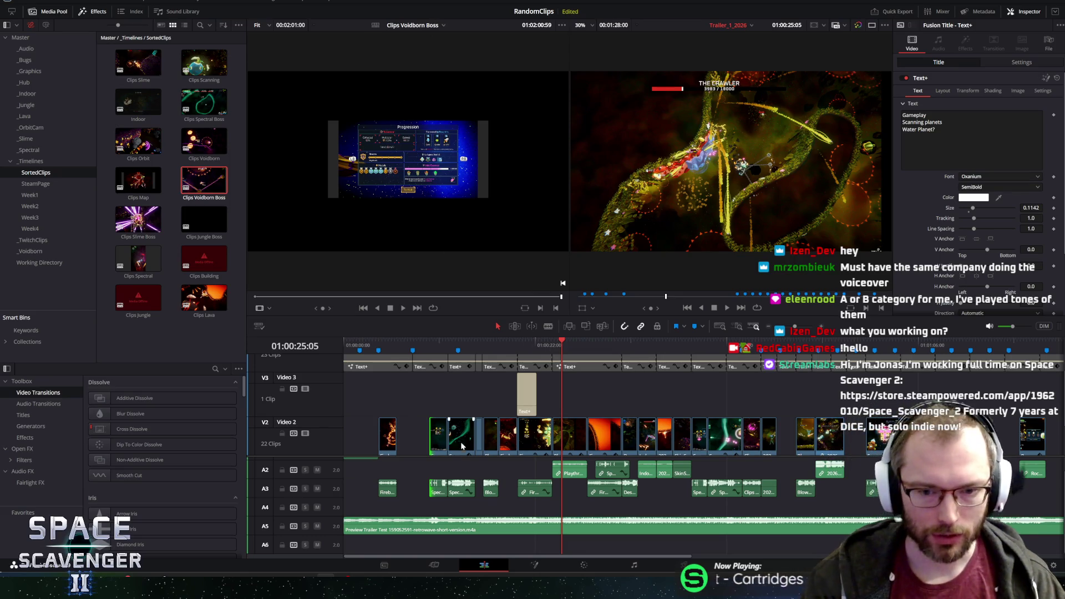
Move the timeline playhead back to 01:00:08:51, then return to the YouTube trailer.
{"action": "left_click_drag", "start_coordinate": [519, 345], "coordinate": [420, 345]}
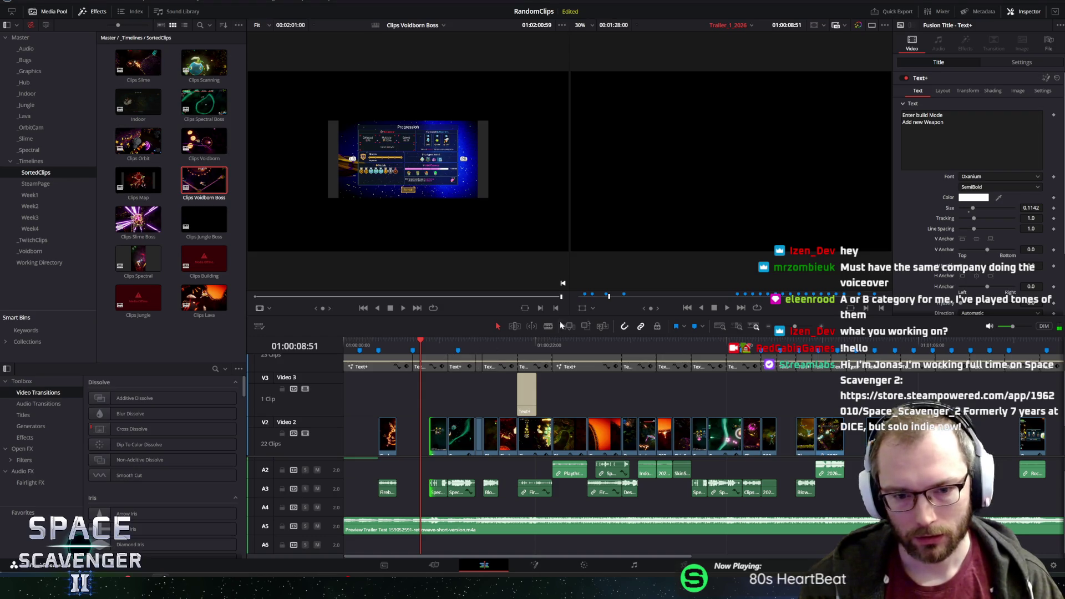
{"action": "key", "text": "alt+Tab"}
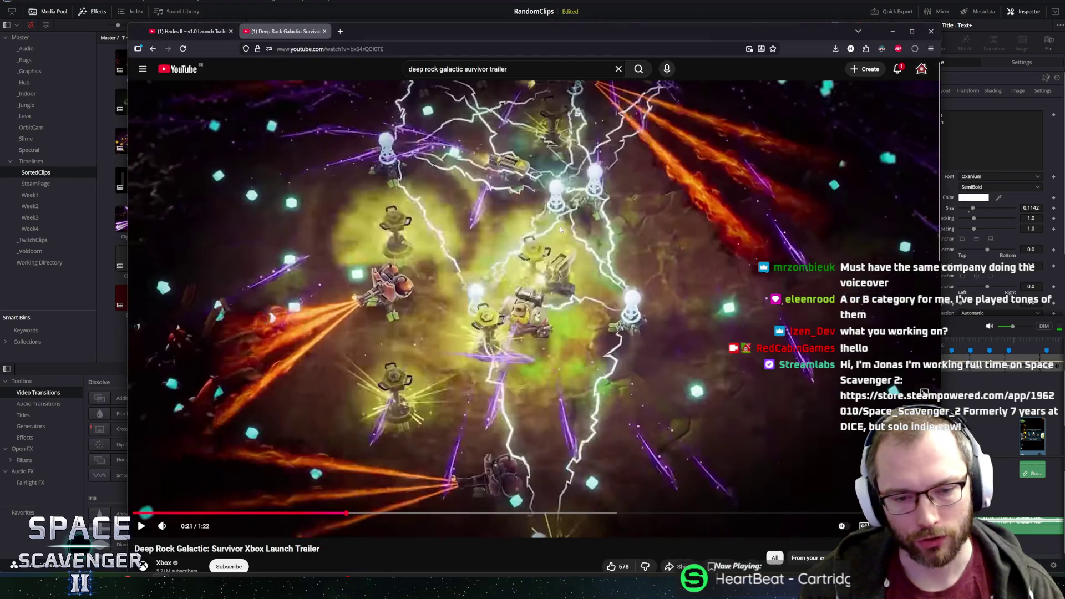
Watch the Xbox trailer from 0:21 to about 0:58, rewinding to review the 0:56 moment.
{"action": "left_click", "coordinate": [584, 206]}
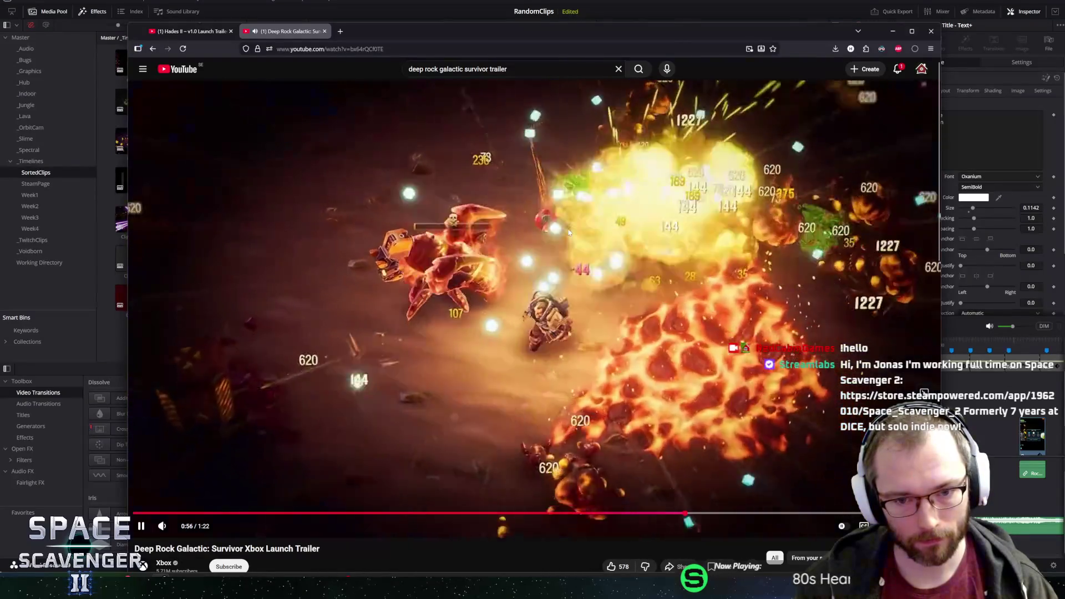
{"action": "left_click", "coordinate": [560, 228]}
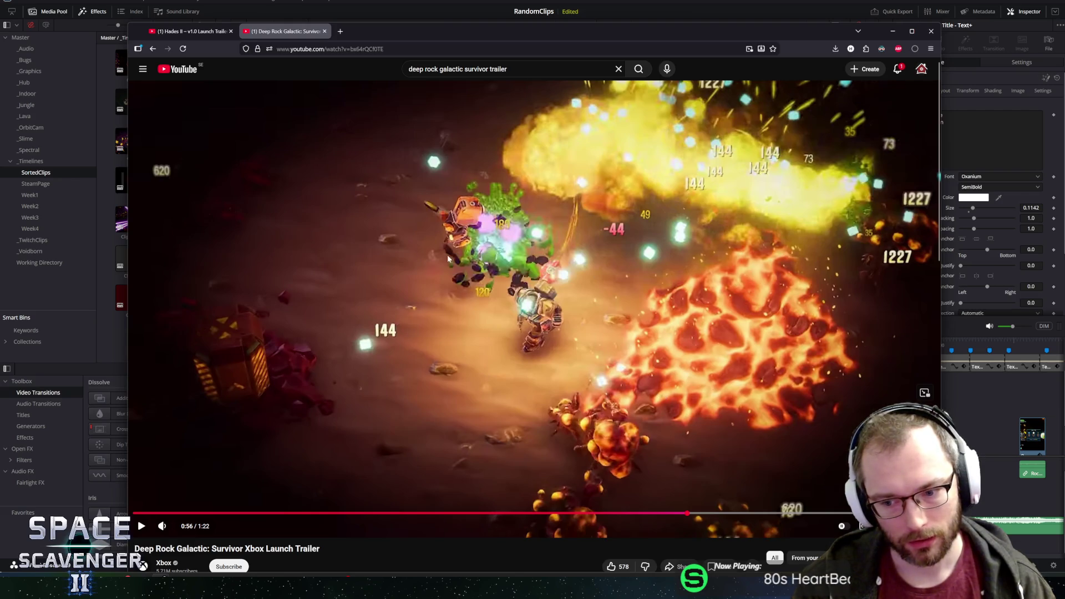
{"action": "left_click", "coordinate": [806, 331]}
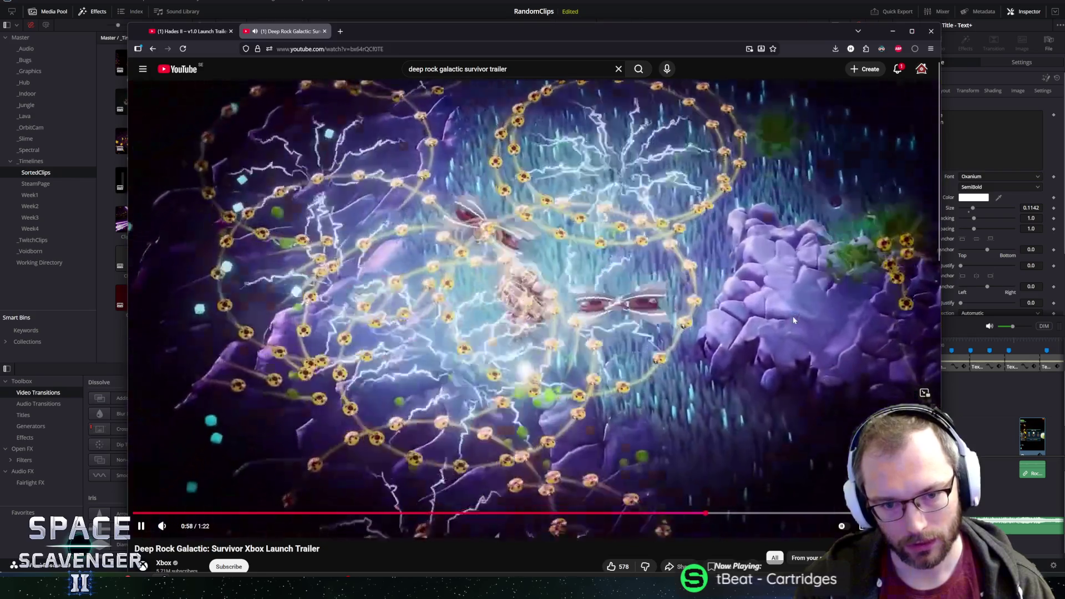
{"action": "left_click", "coordinate": [466, 358]}
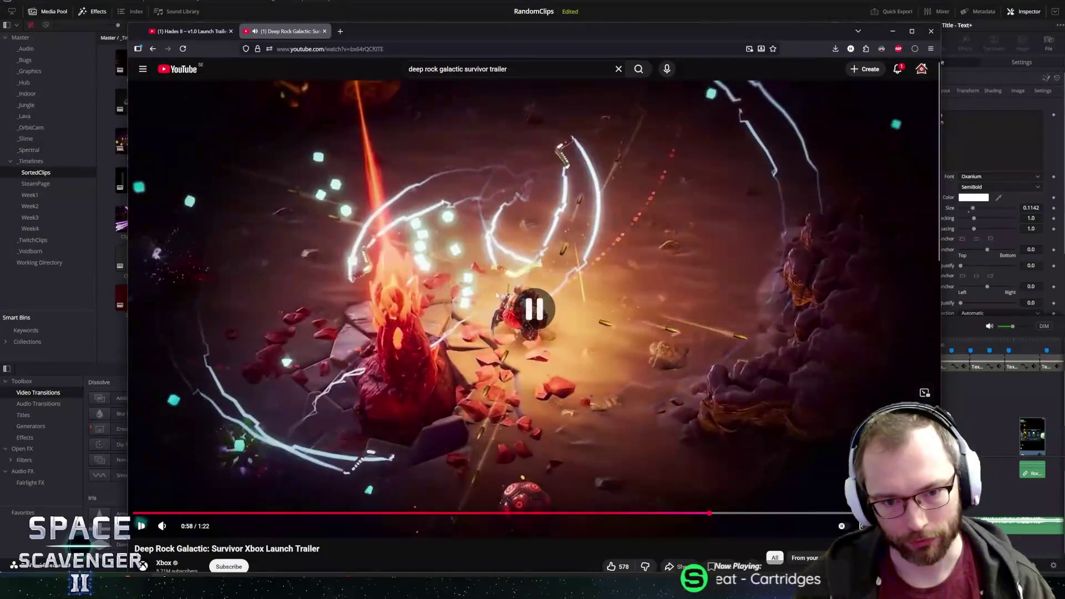
{"action": "left_click", "coordinate": [675, 182]}
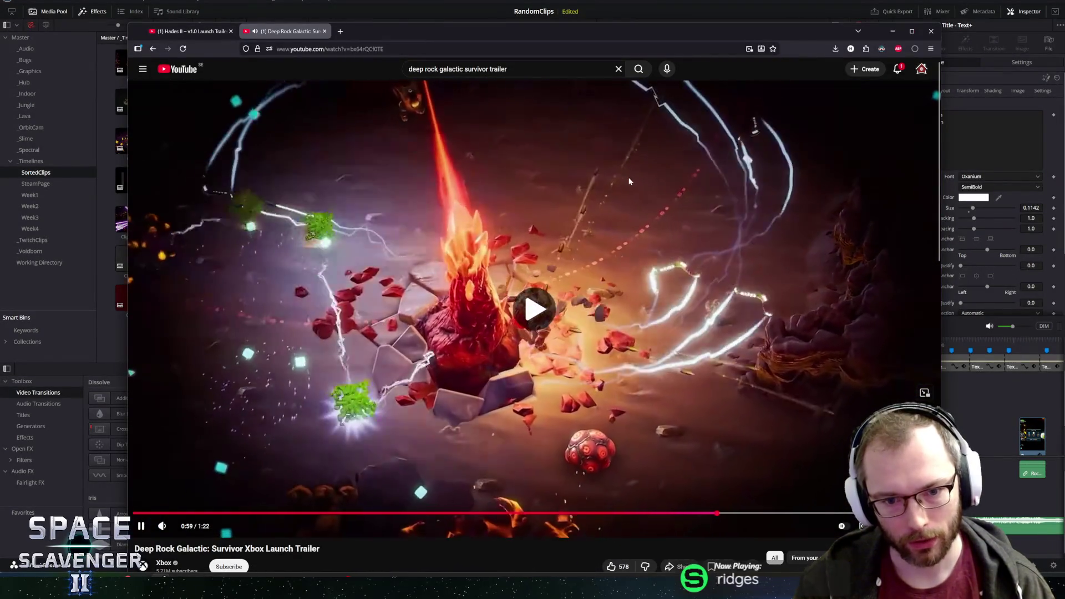
{"action": "key", "text": "Left"}
{"action": "left_click", "coordinate": [392, 259]}
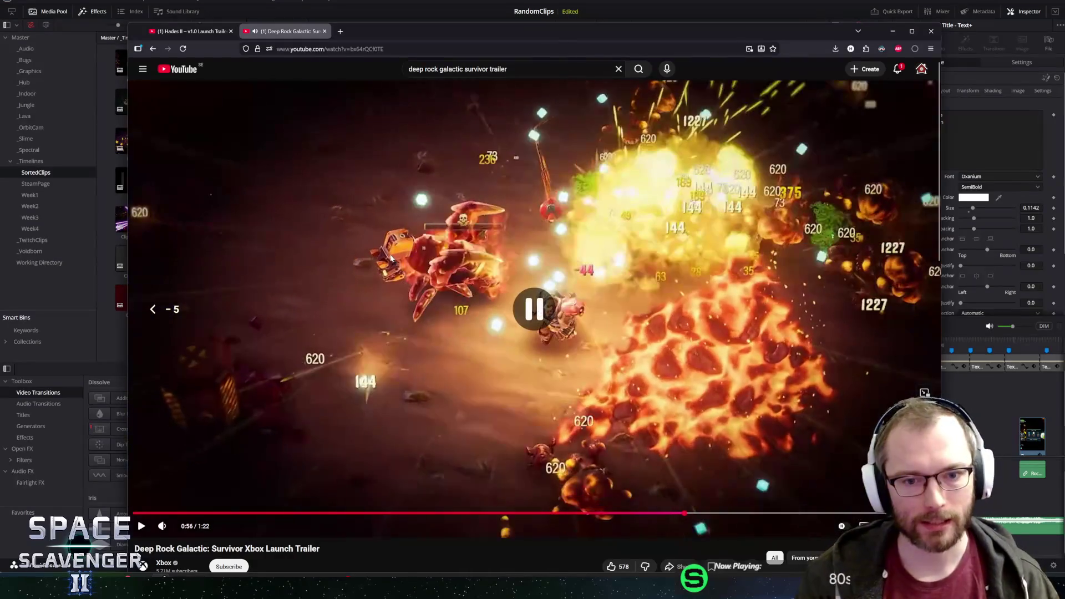
Continue the trailer from 0:57 past 1:09 to its closing Xbox logo near 1:19.
{"action": "left_click", "coordinate": [488, 263]}
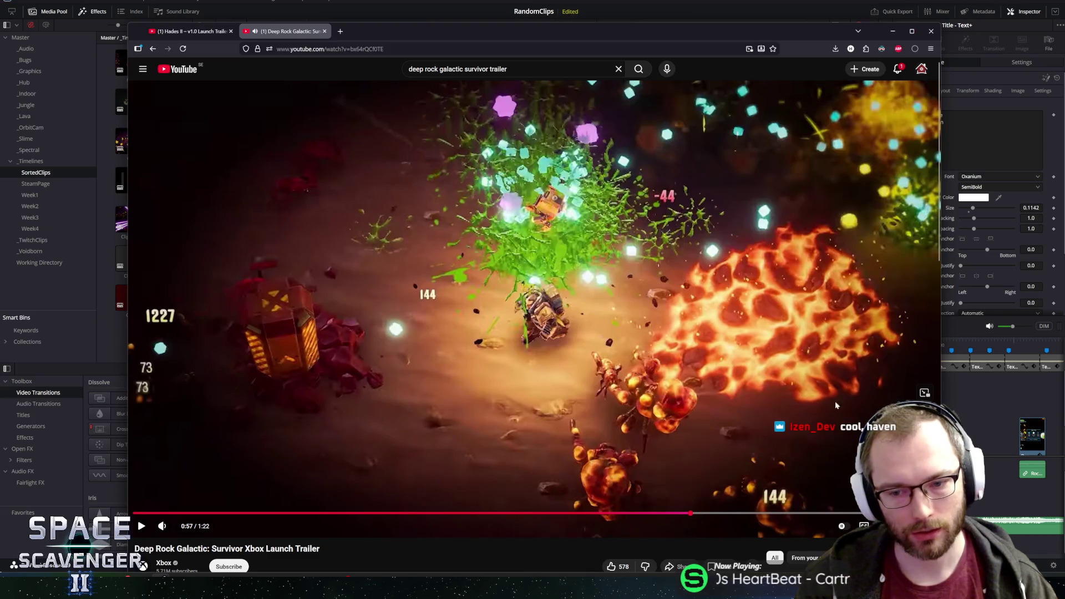
{"action": "left_click", "coordinate": [837, 251]}
{"action": "left_click", "coordinate": [583, 238]}
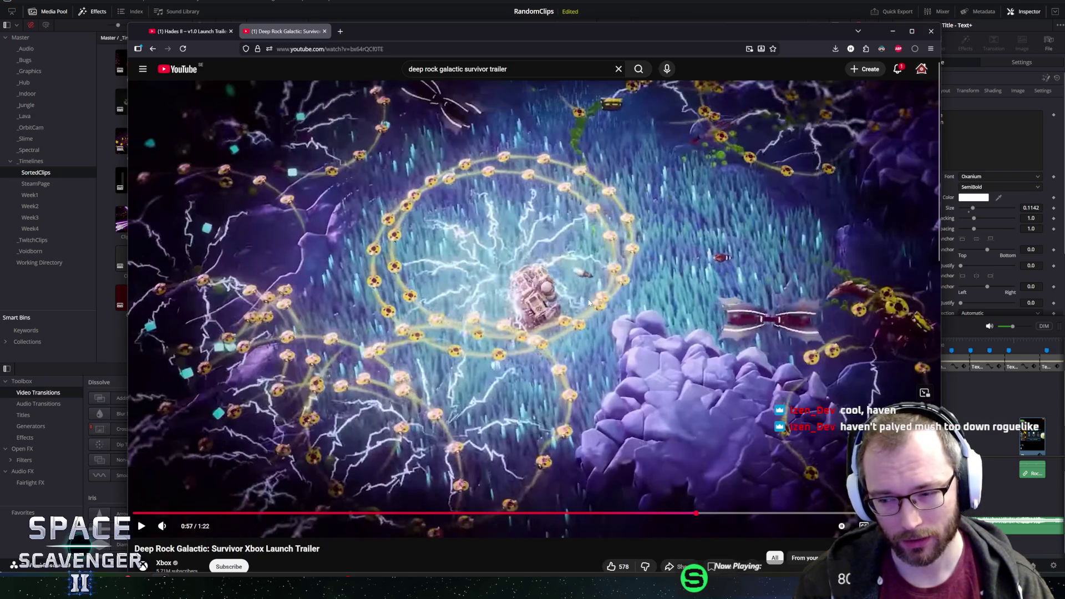
{"action": "left_click", "coordinate": [577, 270]}
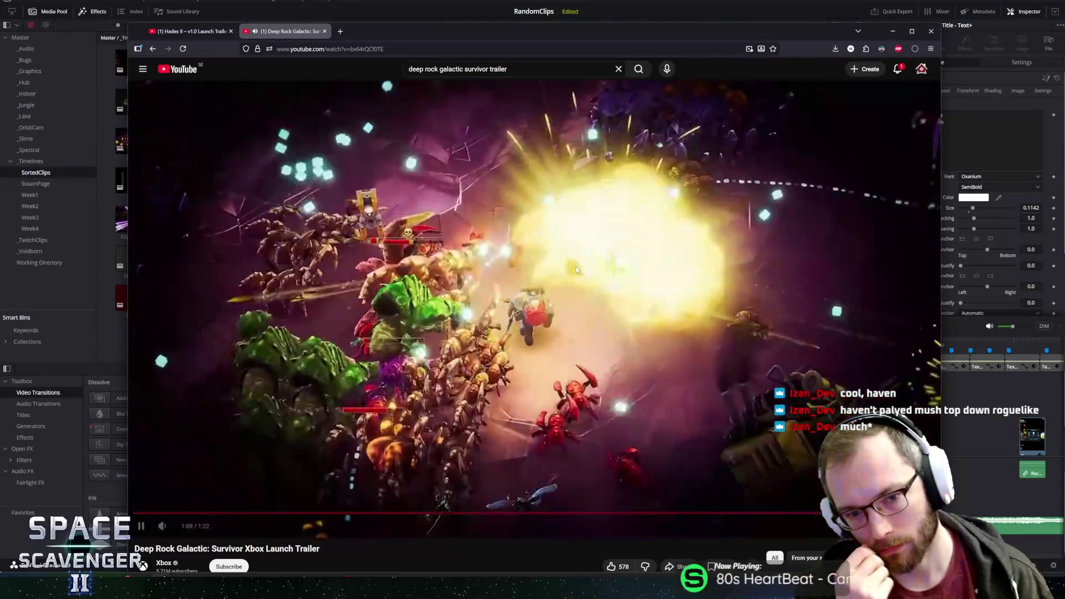
{"action": "left_click", "coordinate": [576, 269]}
{"action": "left_click", "coordinate": [575, 270]}
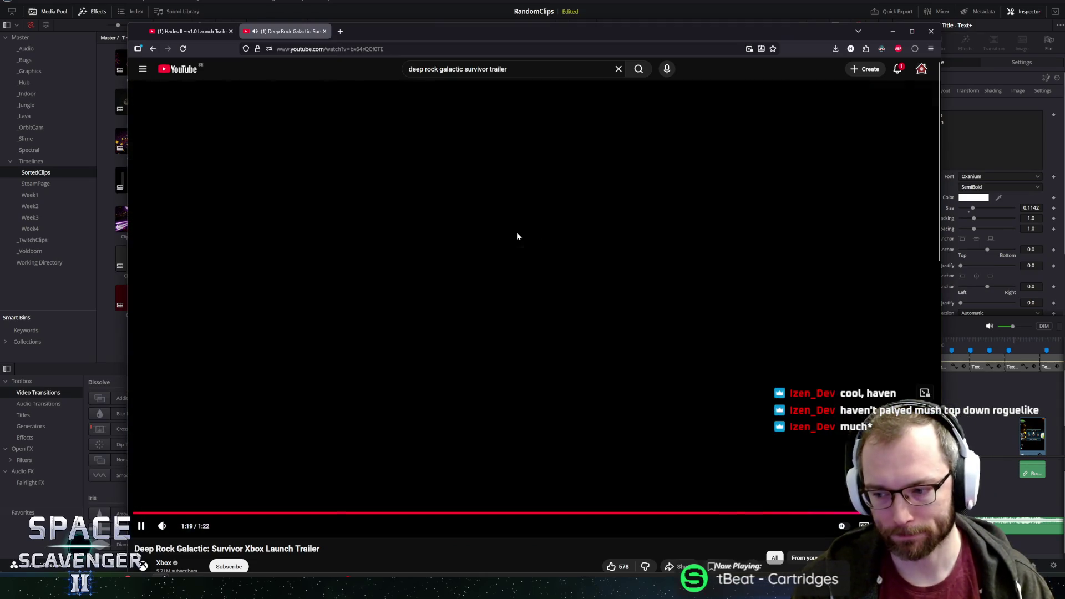
{"action": "left_click", "coordinate": [517, 232]}
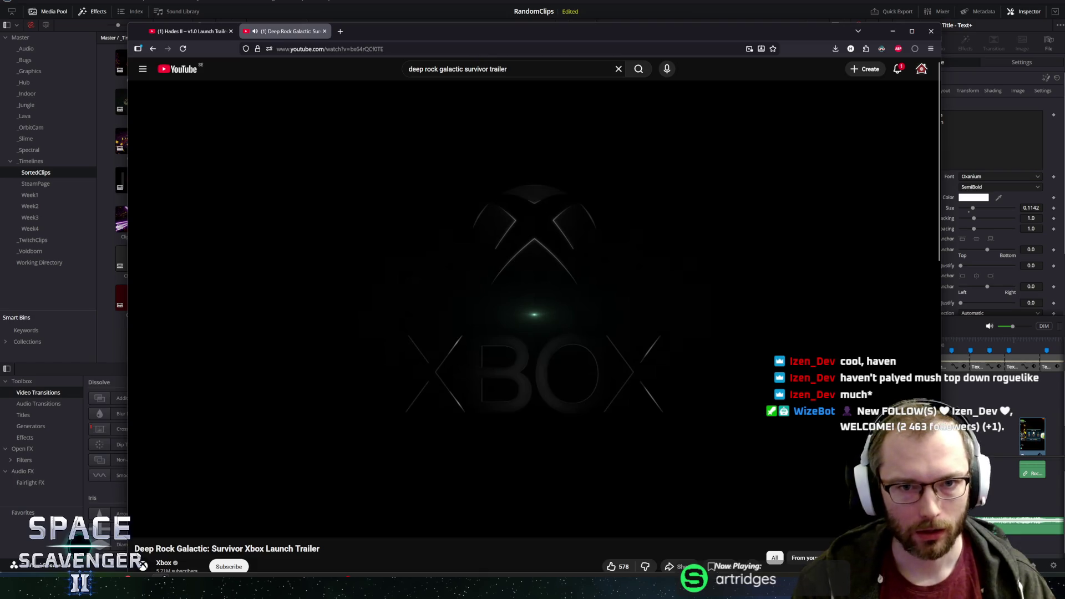
Replace the search with 'wizard of legend 2 trailer' and look over the results.
{"action": "key", "text": "slash"}
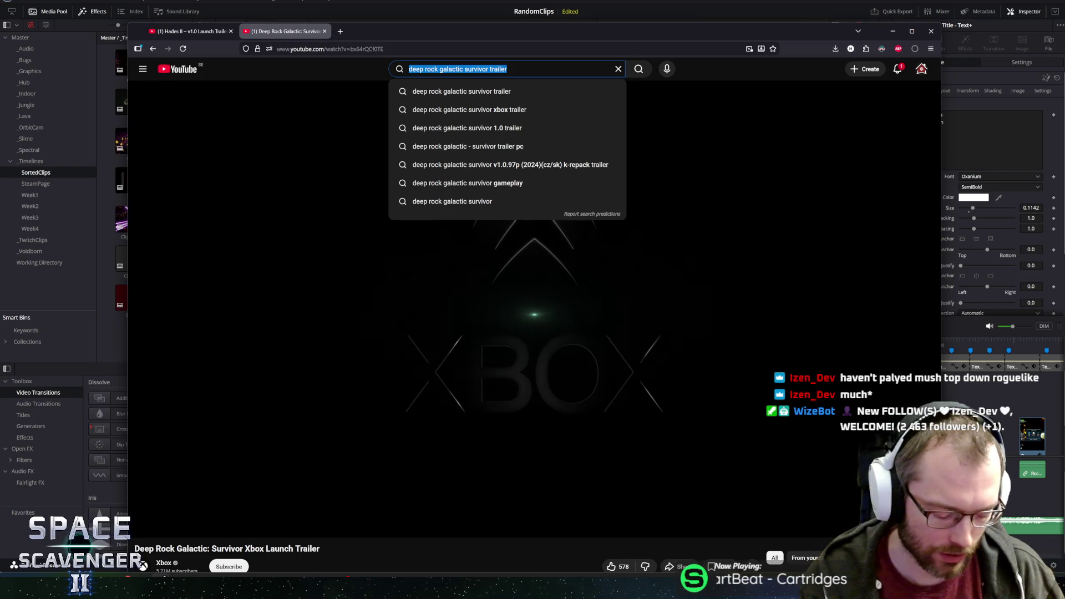
{"action": "type", "text": "wizard of legend"}
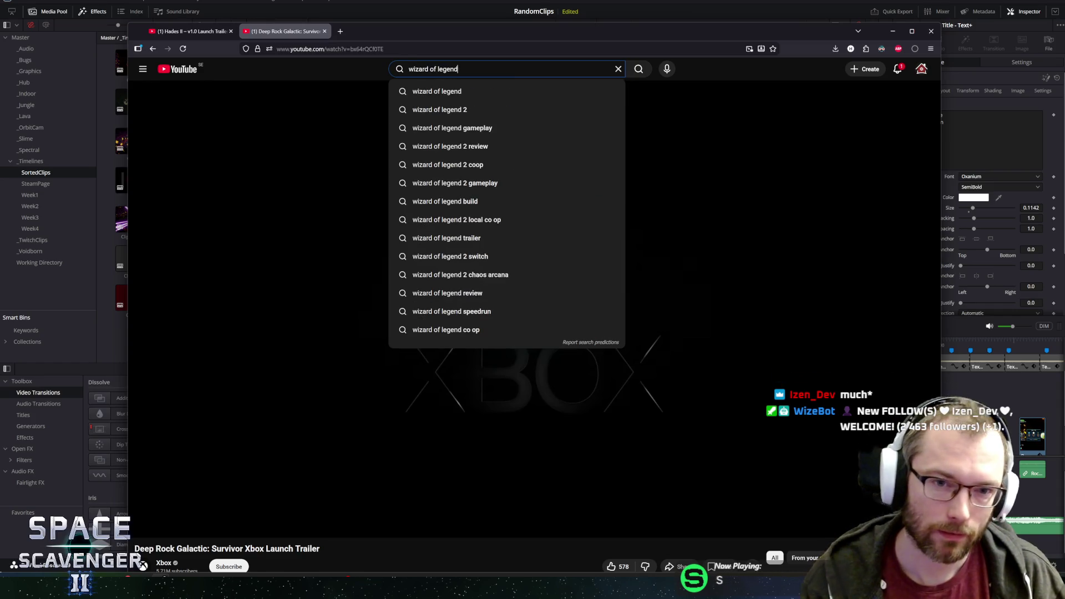
{"action": "type", "text": " 2 trailer"}
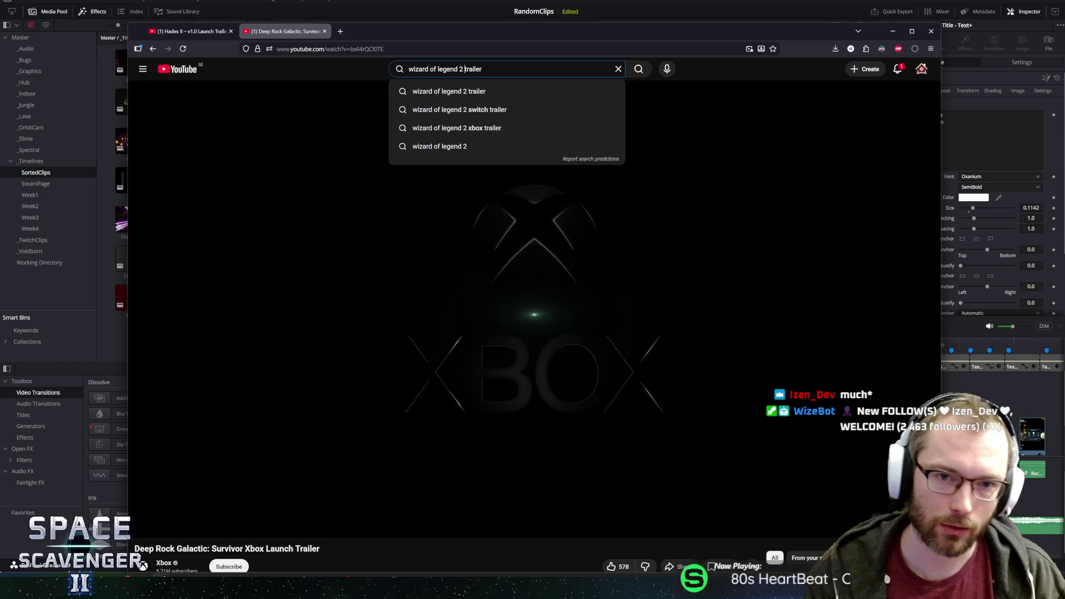
{"action": "key", "text": "Return"}
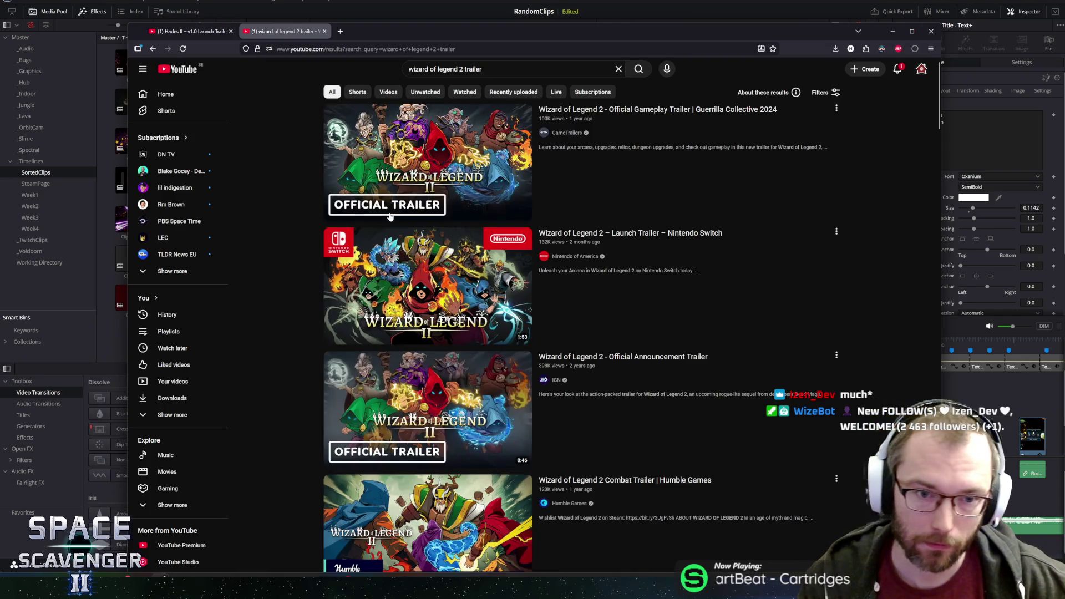
{"action": "mouse_move", "coordinate": [391, 211]}
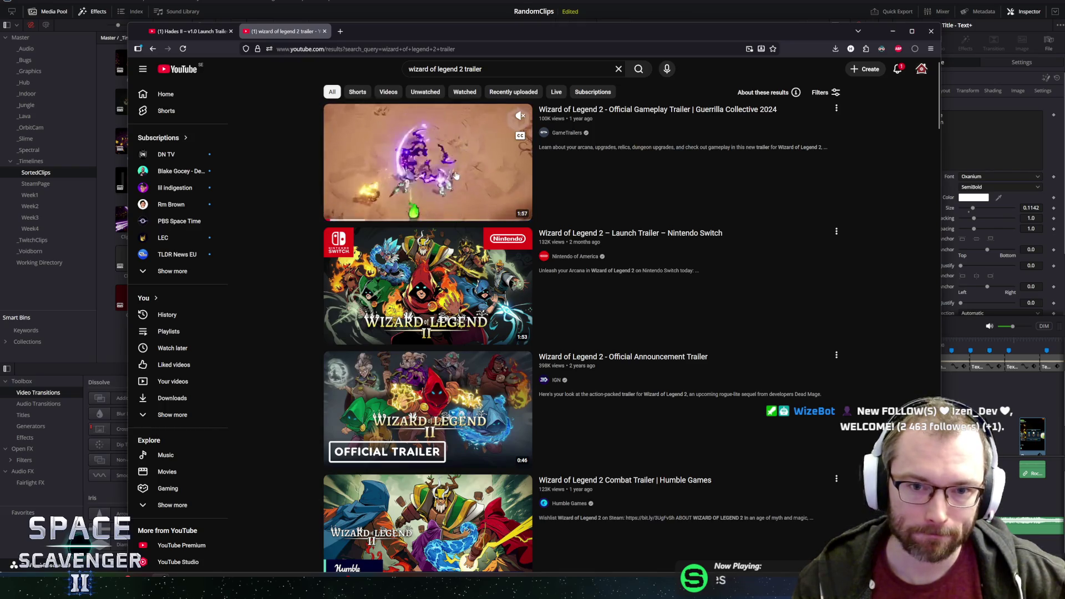
{"action": "mouse_move", "coordinate": [471, 287]}
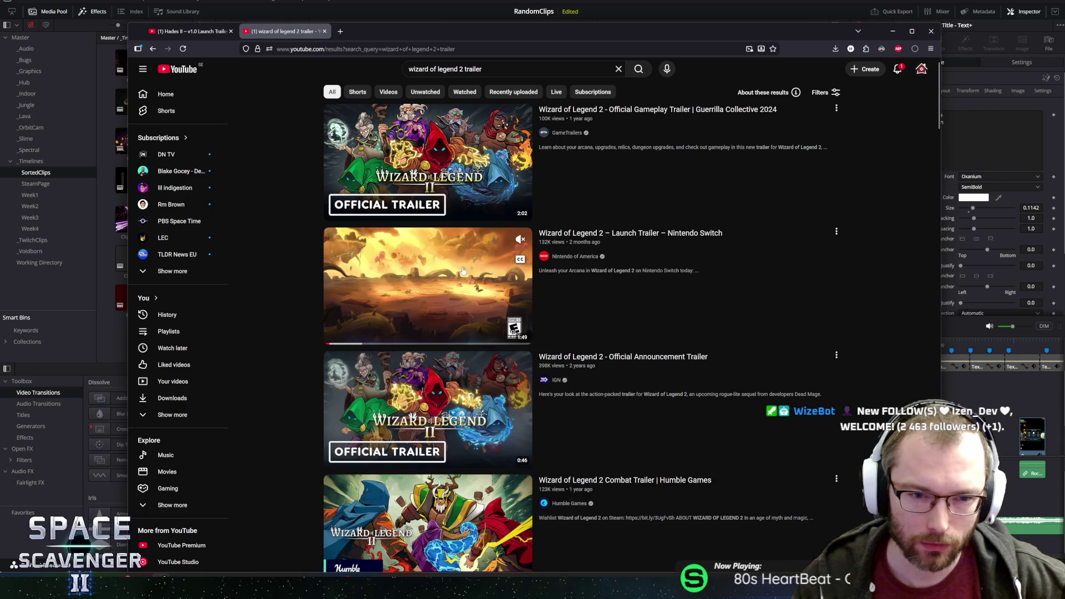
Watch the Wizard of Legend 2 Nintendo Switch launch trailer, stopping at 0:57 on Enhance Arcana.
{"action": "left_click", "coordinate": [463, 270]}
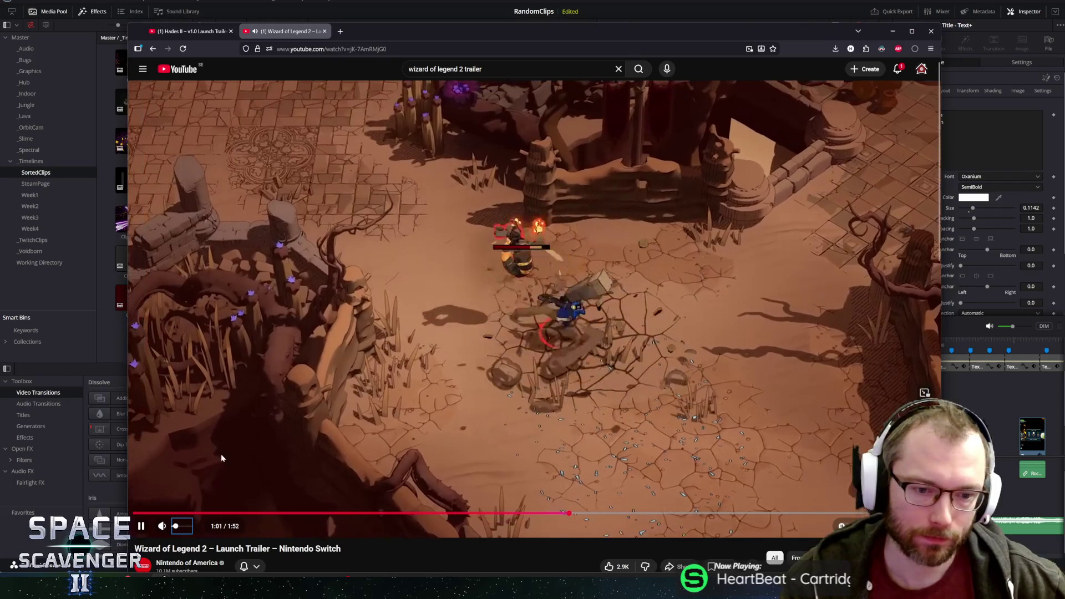
{"action": "left_click", "coordinate": [532, 308]}
{"action": "left_click", "coordinate": [533, 309]}
{"action": "key", "text": "Left"}
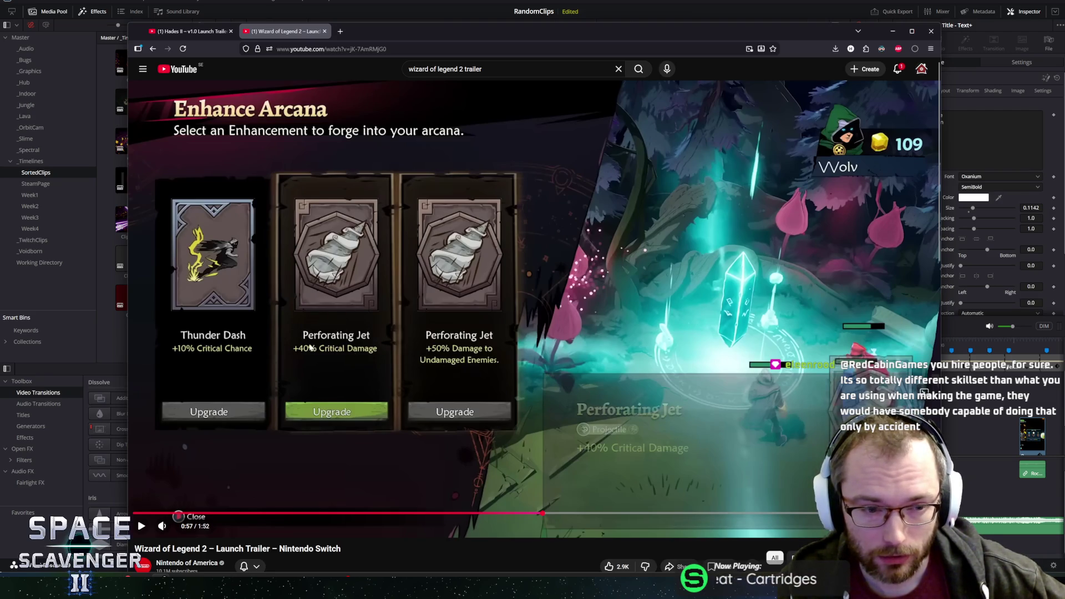
Resume the Wizard of Legend 2 trailer, pausing on gameplay around 1:20.
{"action": "left_click", "coordinate": [530, 378]}
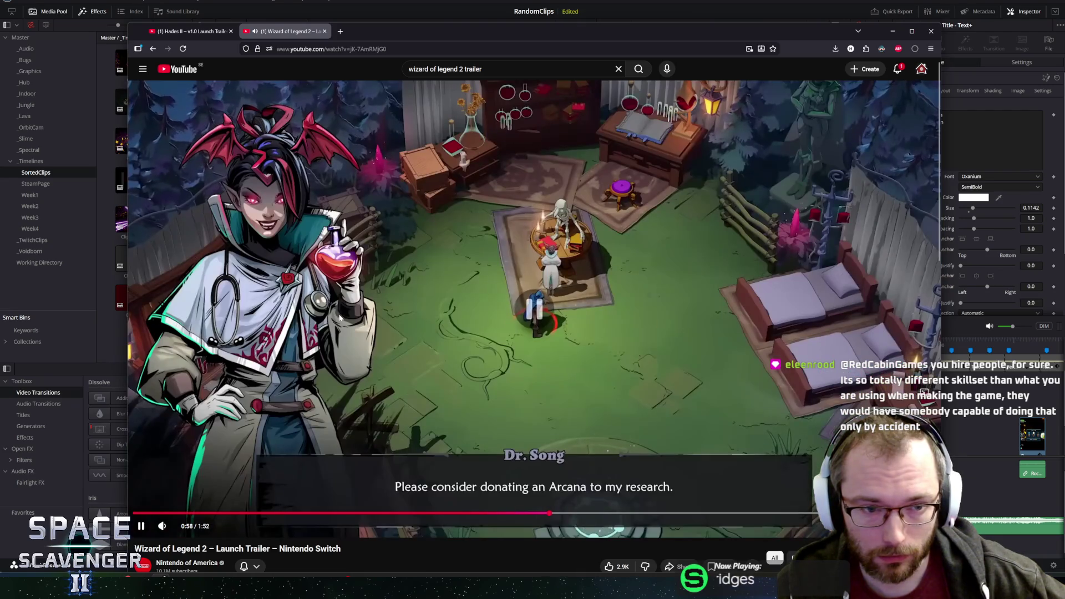
{"action": "left_click", "coordinate": [581, 314]}
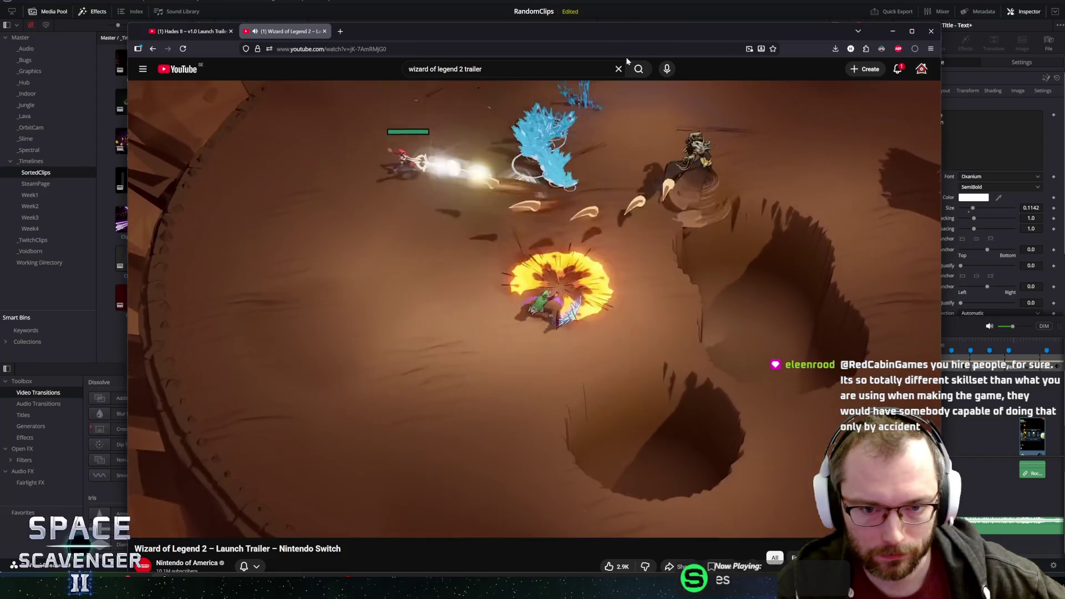
{"action": "mouse_move", "coordinate": [477, 198]}
{"action": "left_click", "coordinate": [518, 265]}
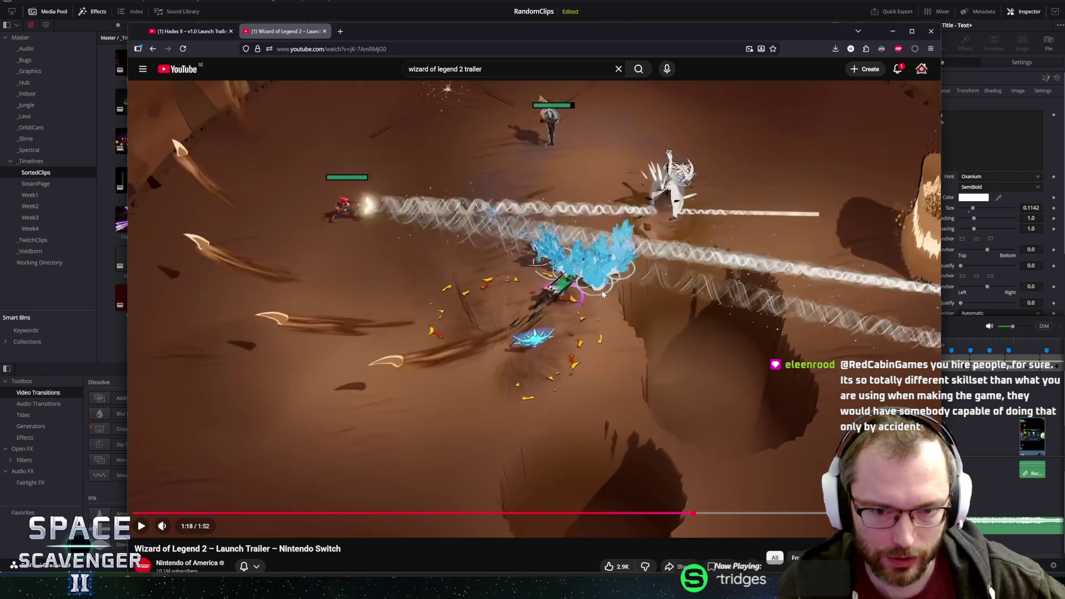
{"action": "left_click", "coordinate": [602, 294]}
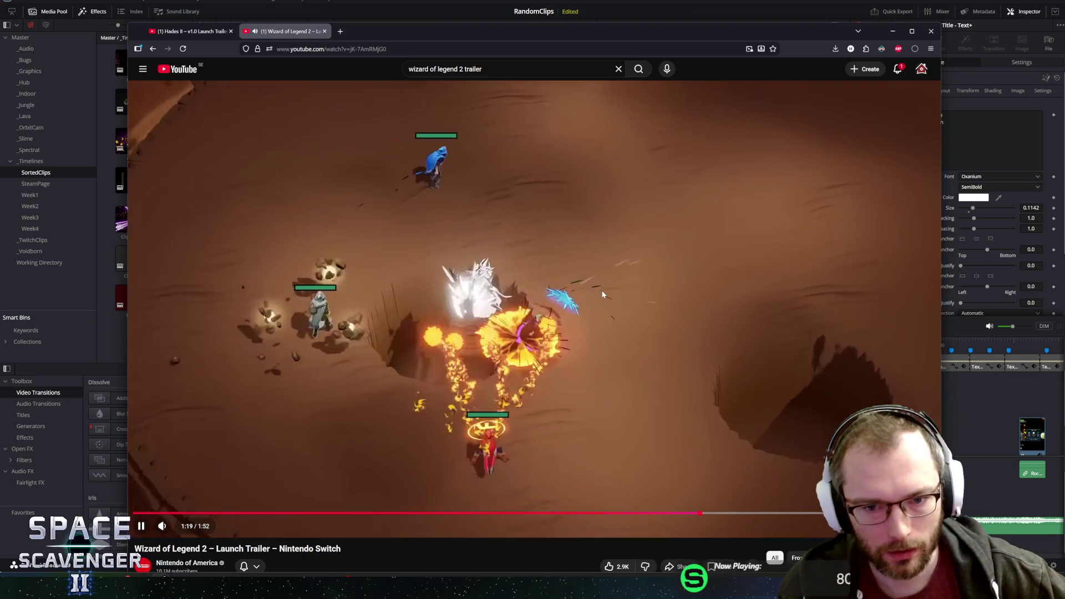
{"action": "left_click", "coordinate": [603, 294]}
{"action": "left_click", "coordinate": [602, 294]}
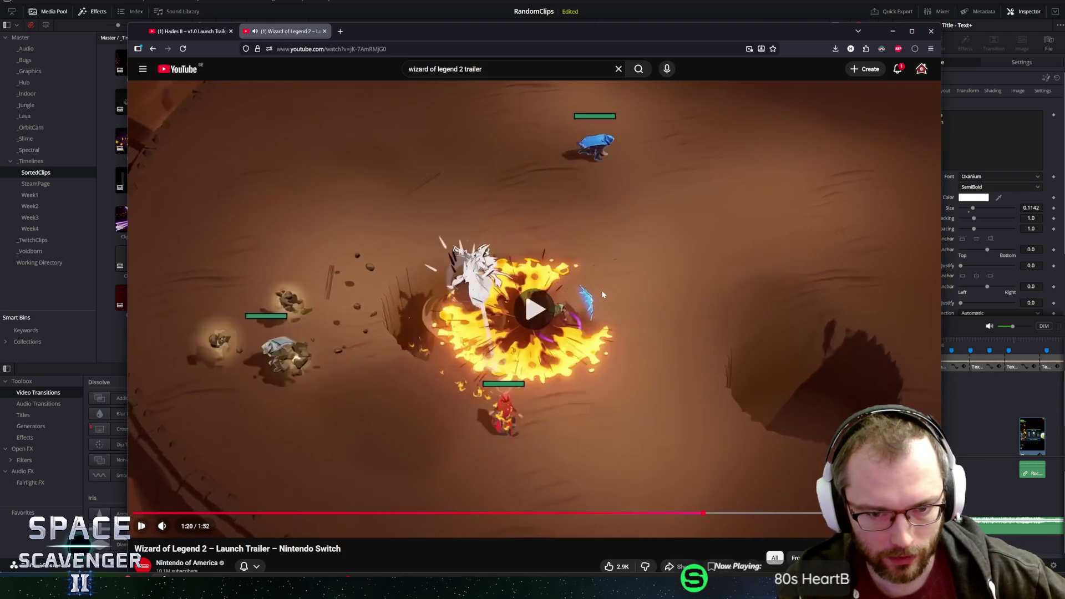
{"action": "left_click", "coordinate": [602, 294]}
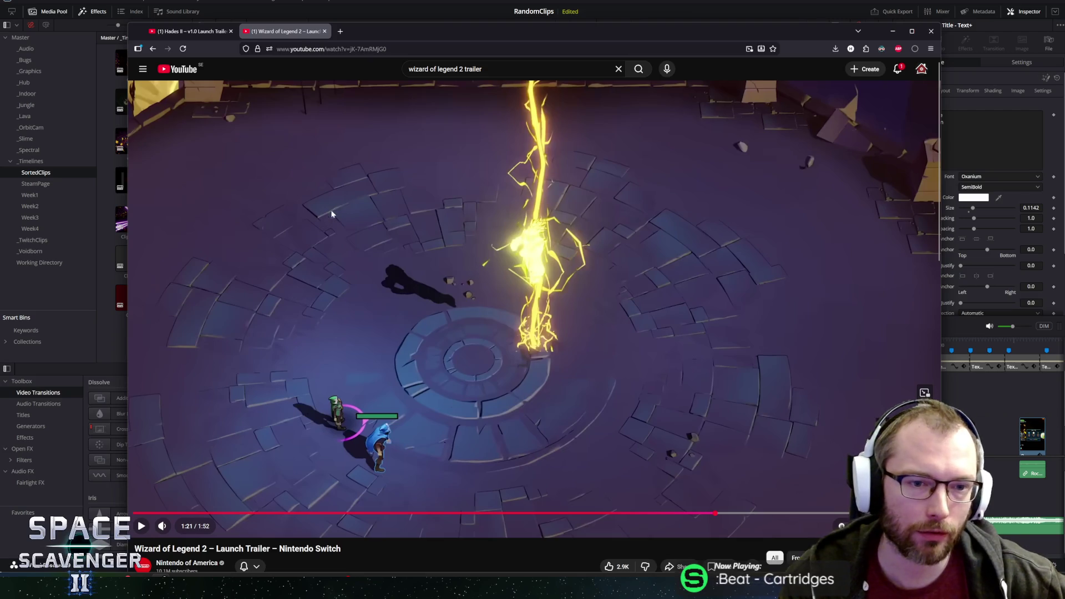
Play to the closing Wizard of Legend II title card and remove the 2 from the search query.
{"action": "left_click", "coordinate": [489, 137]}
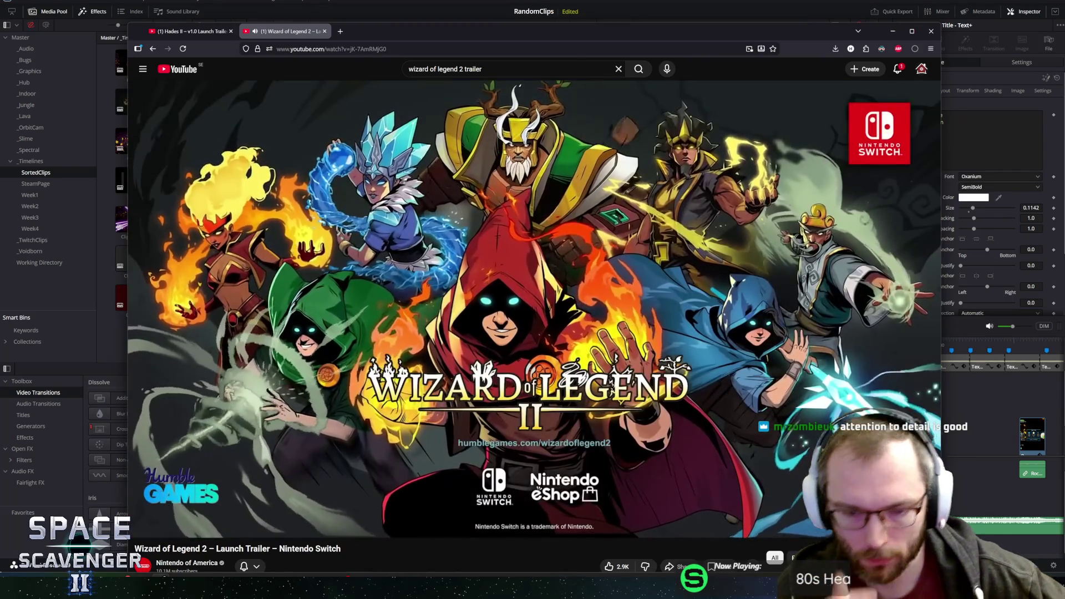
{"action": "left_click", "coordinate": [464, 69]}
{"action": "key", "text": "BackSpace"}
{"action": "key", "text": "BackSpace"}
Search 'wizard of legend trailer' and play the Wizard of Legend PS4 Launch Trailer from the start.
{"action": "key", "text": "Return"}
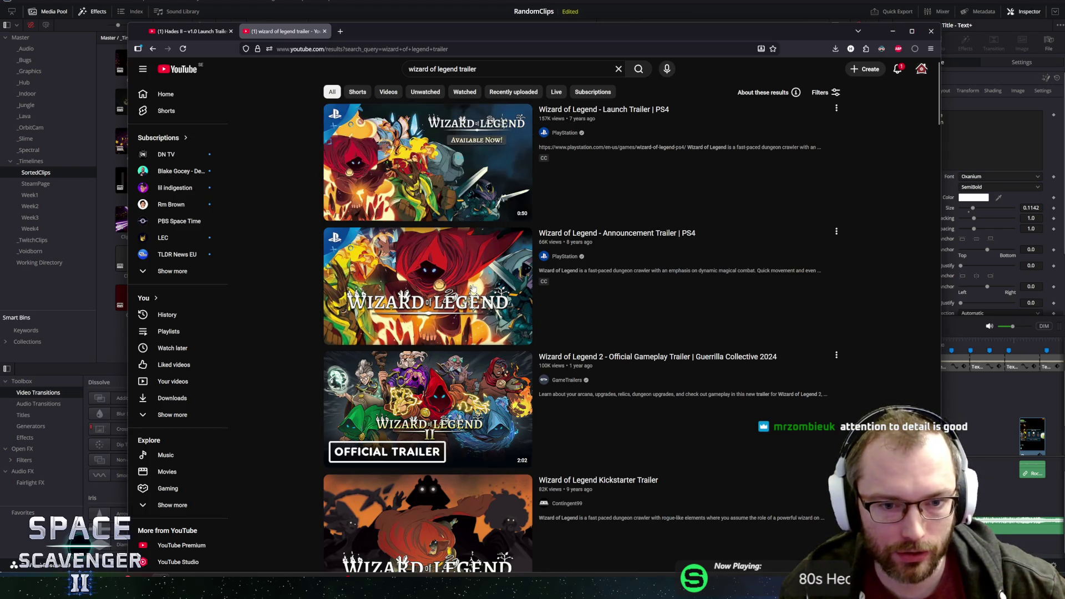
{"action": "left_click", "coordinate": [441, 161]}
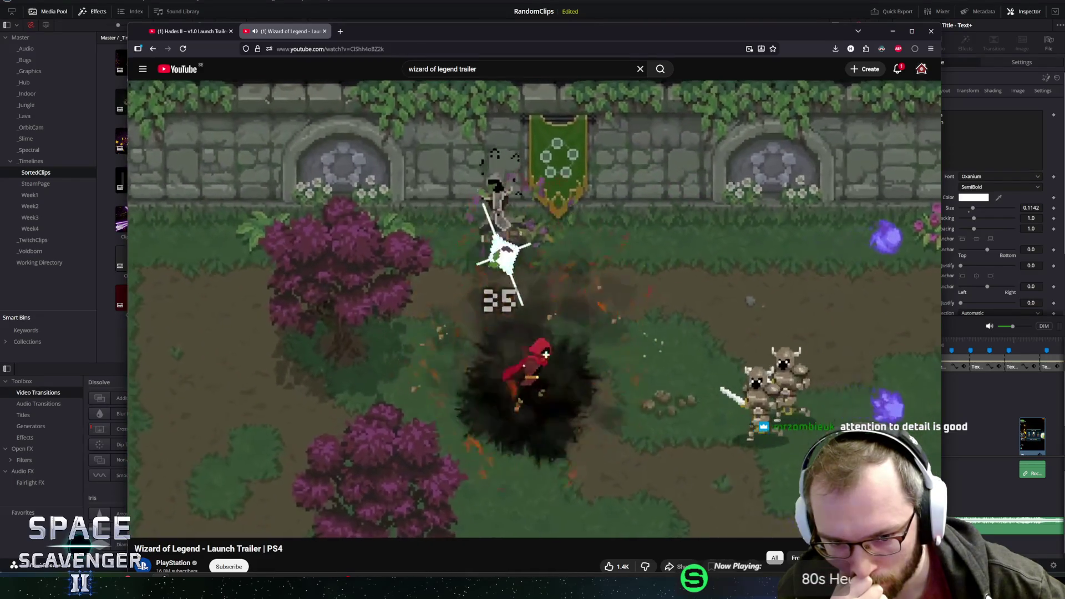
{"action": "key", "text": "Left"}
{"action": "key", "text": "Left"}
{"action": "key", "text": "Left"}
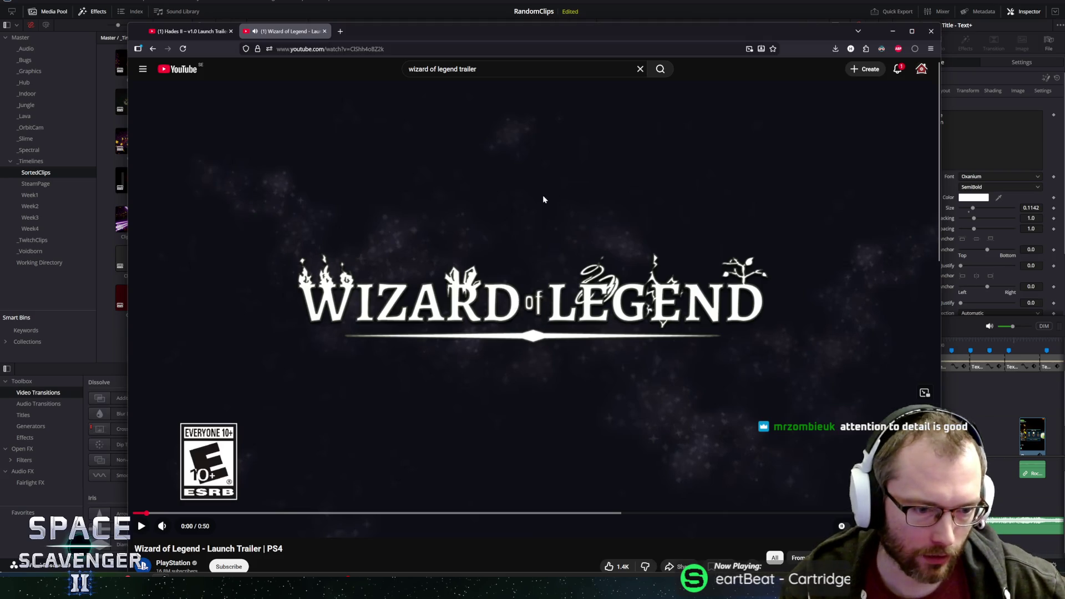
{"action": "key", "text": "Left"}
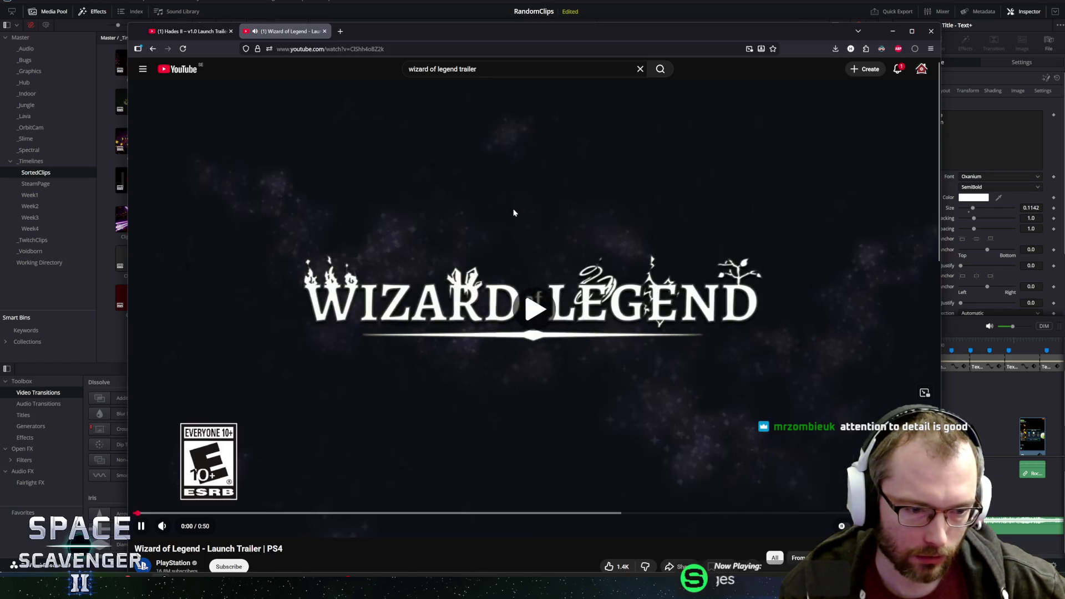
{"action": "key", "text": "space"}
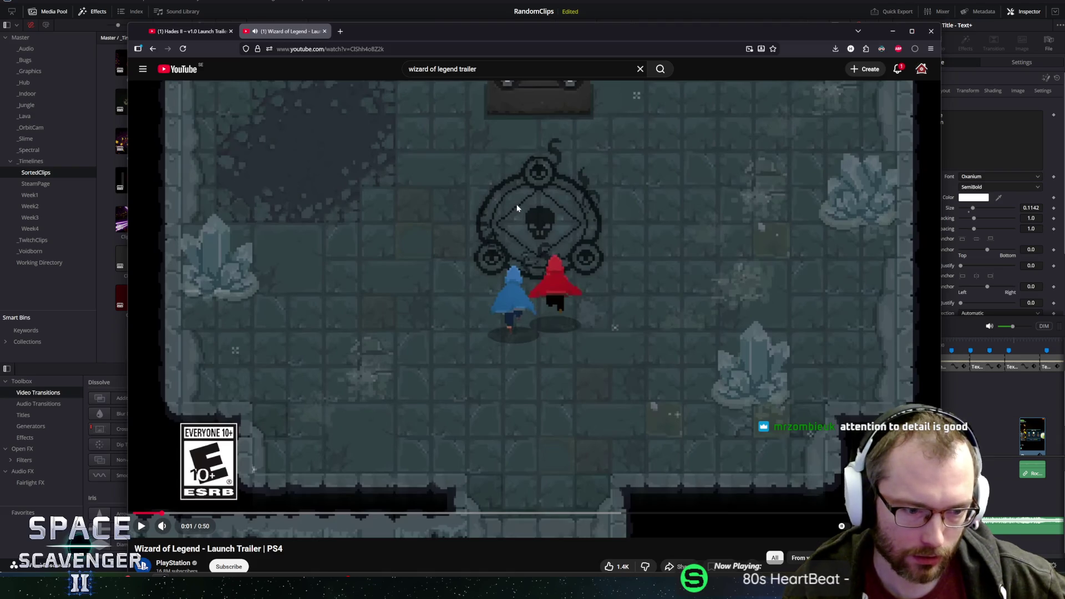
{"action": "key", "text": "space"}
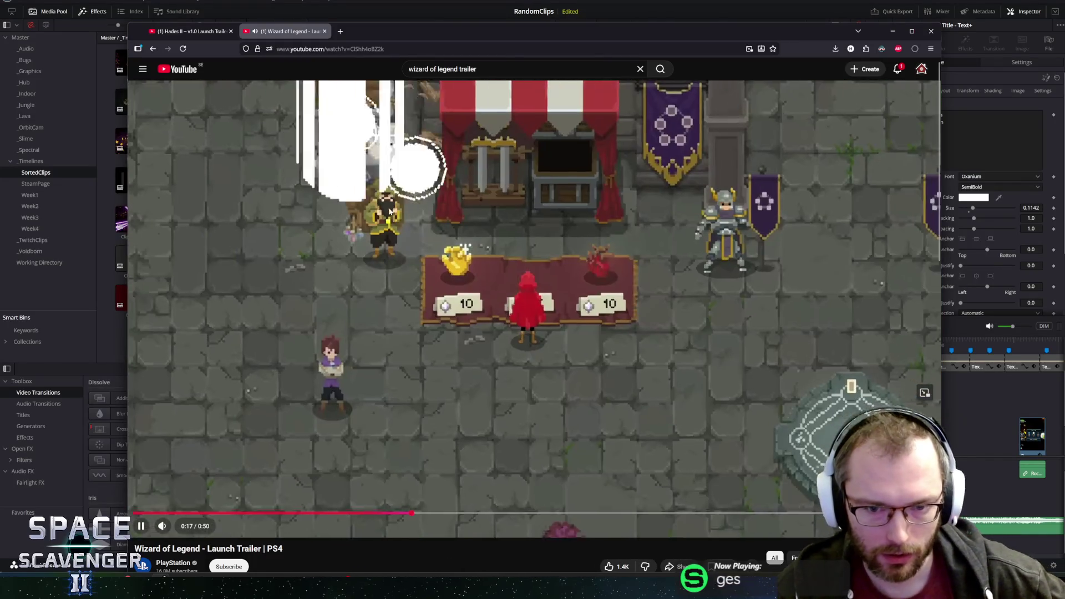
Review the gameplay around 0:15 and play the trailer to its closing title card at 0:47.
{"action": "key", "text": "Left"}
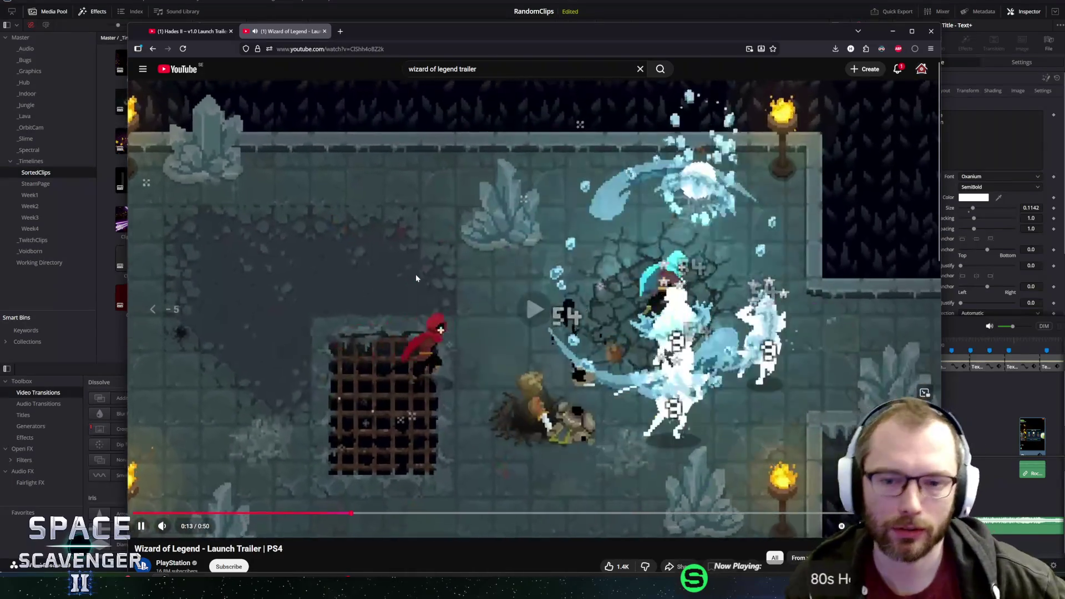
{"action": "key", "text": "space"}
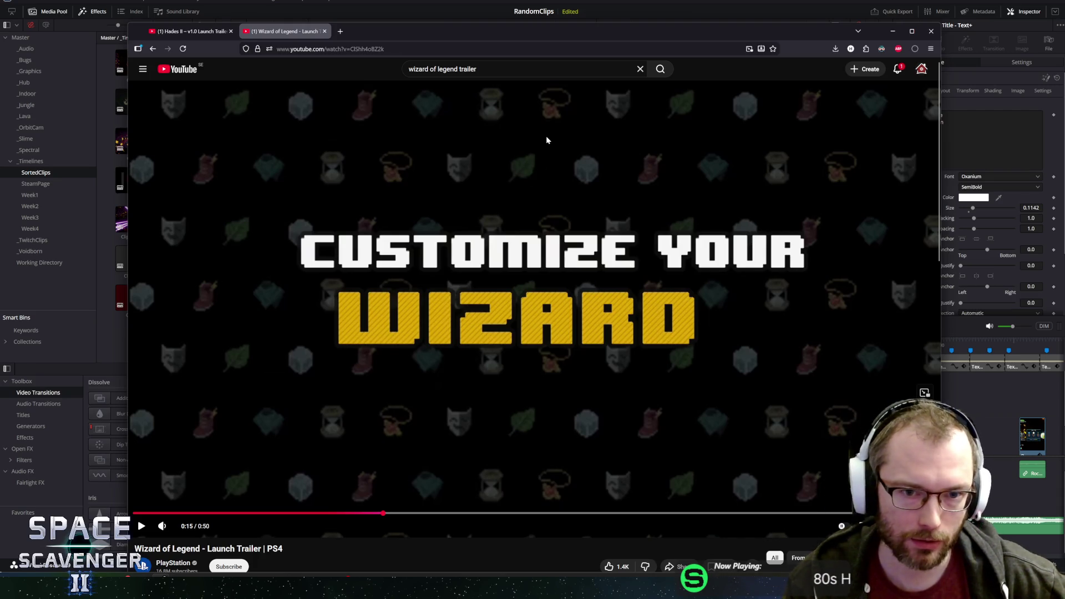
{"action": "key", "text": "space"}
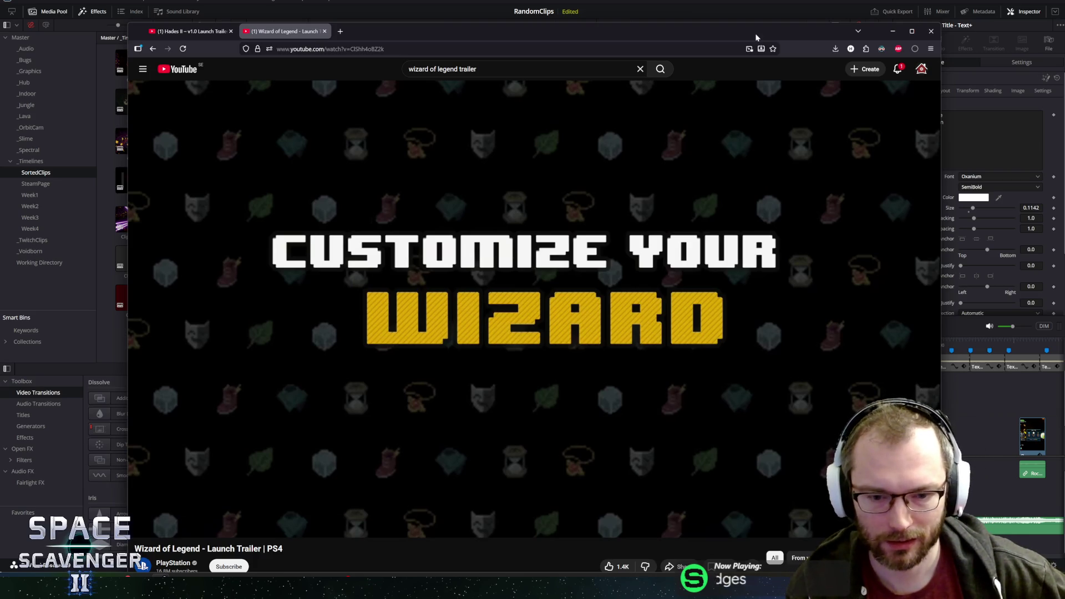
{"action": "key", "text": "space"}
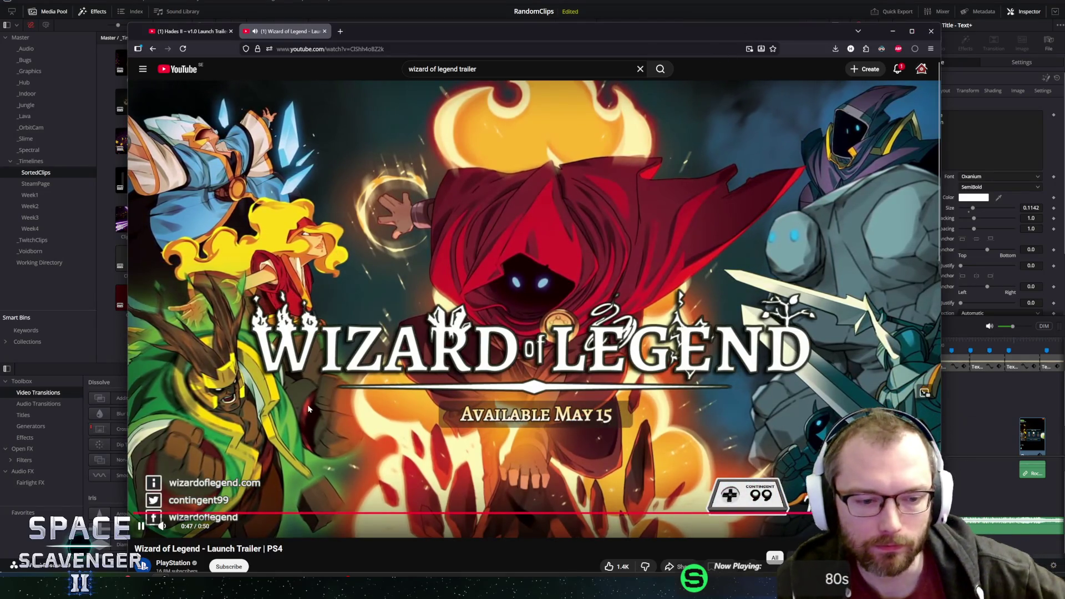
Replay the Wizard of Legend trailer from 0:07, pausing on the 0:18 relics chest scene, then resume.
{"action": "left_click", "coordinate": [233, 513]}
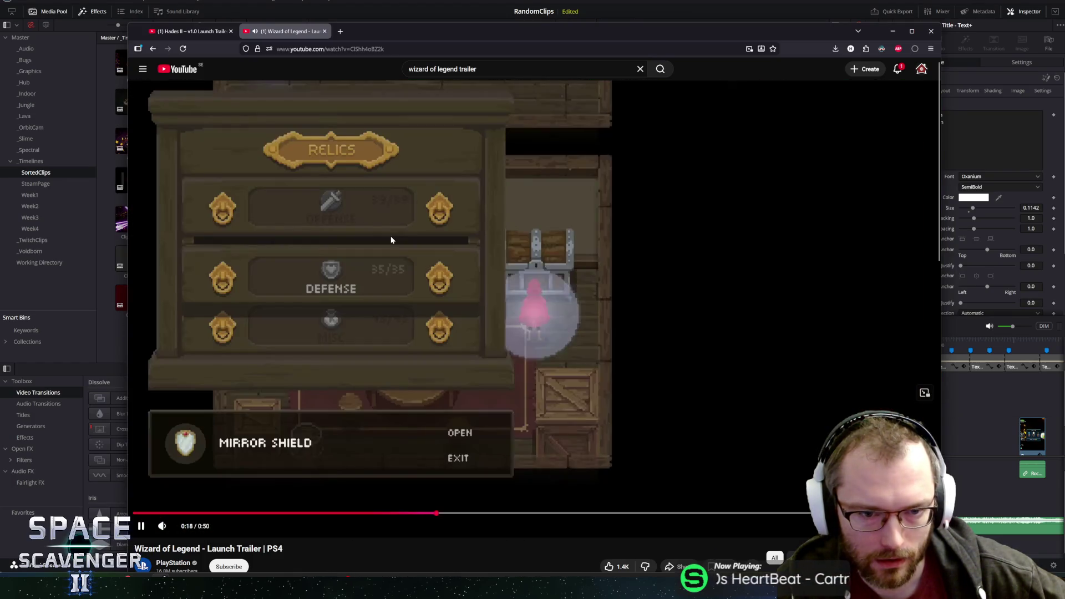
{"action": "left_click", "coordinate": [390, 236]}
{"action": "left_click", "coordinate": [554, 239]}
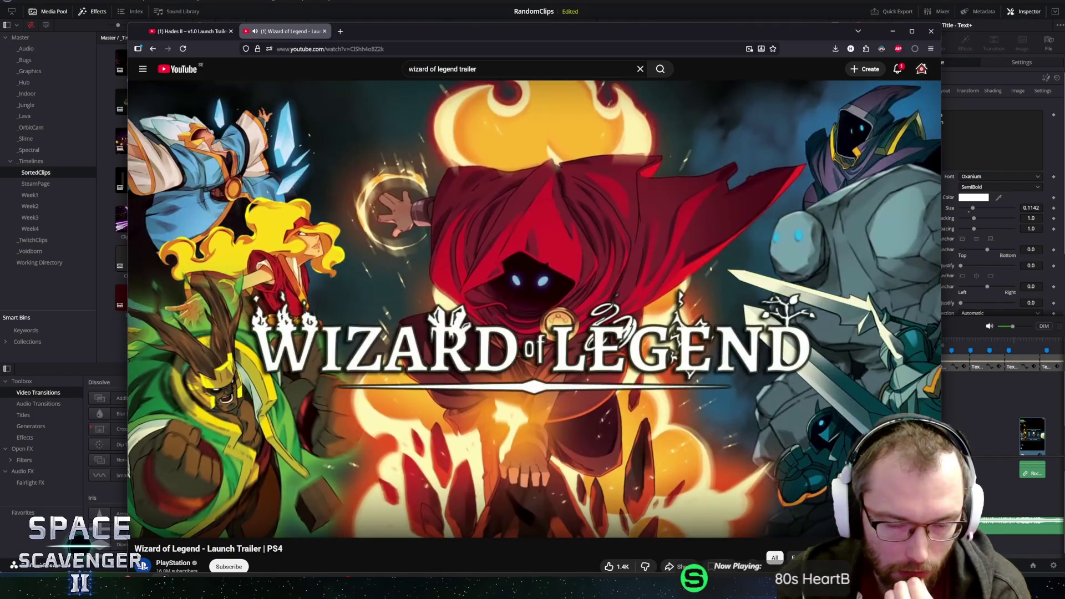
Replay the Wizard of Legend trailer from 0:41, pause on the Available May 15 card, and focus search.
{"action": "left_click", "coordinate": [807, 513]}
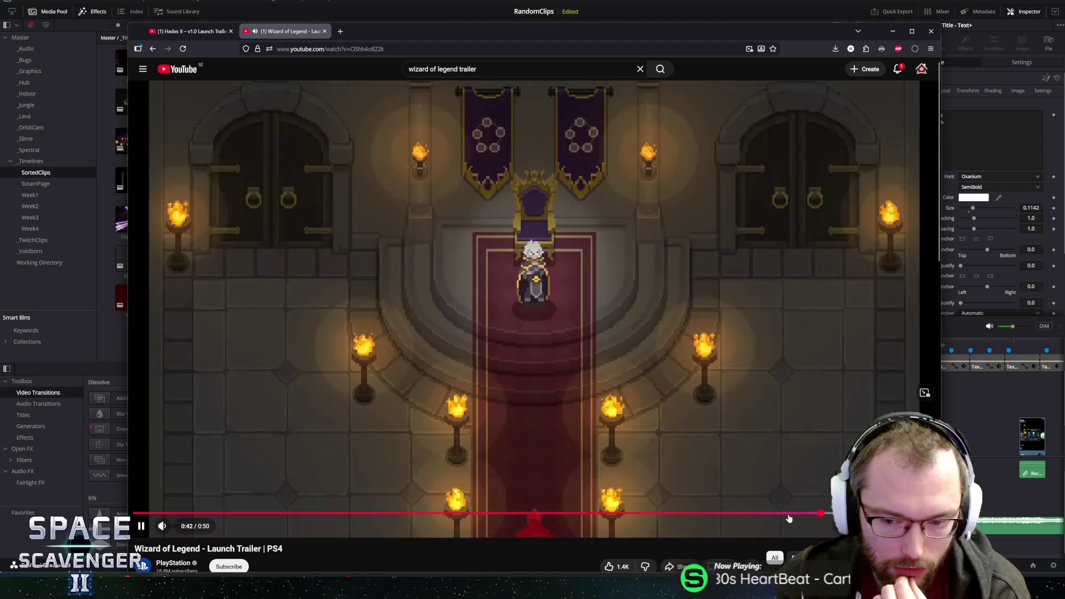
{"action": "left_click", "coordinate": [490, 306]}
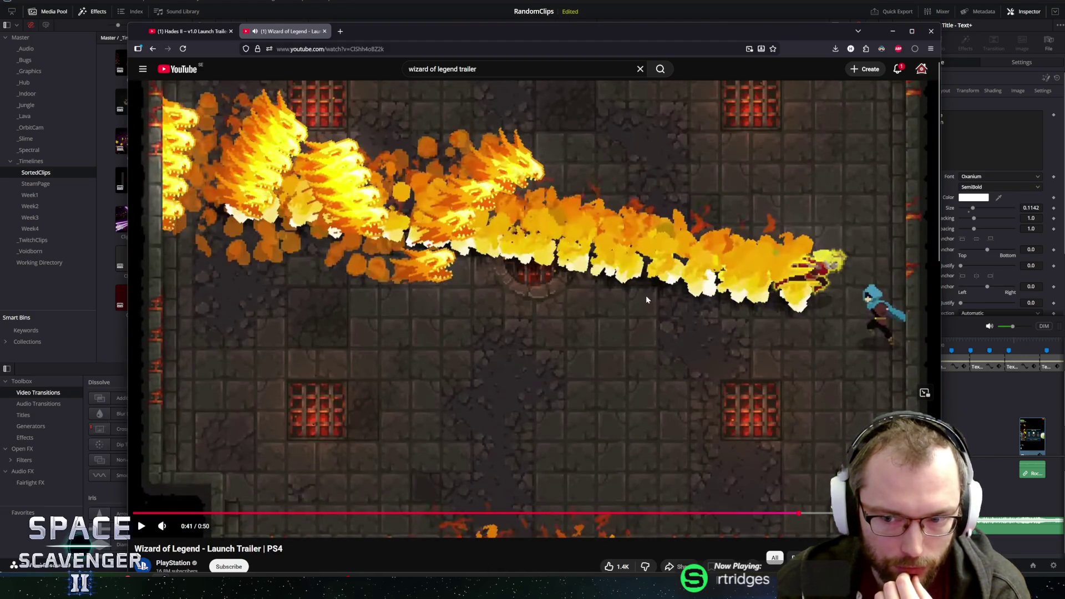
{"action": "left_click", "coordinate": [736, 345]}
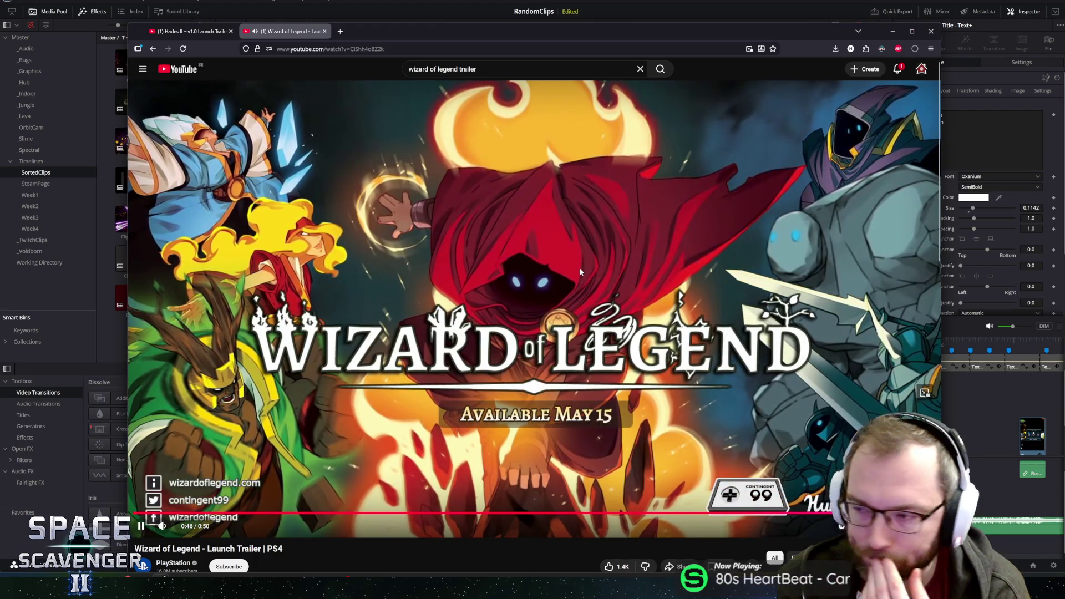
{"action": "left_click", "coordinate": [547, 256]}
{"action": "scroll", "coordinate": [536, 248], "scroll_direction": "down", "scroll_amount": 3}
{"action": "scroll", "coordinate": [560, 305], "scroll_direction": "up", "scroll_amount": 3}
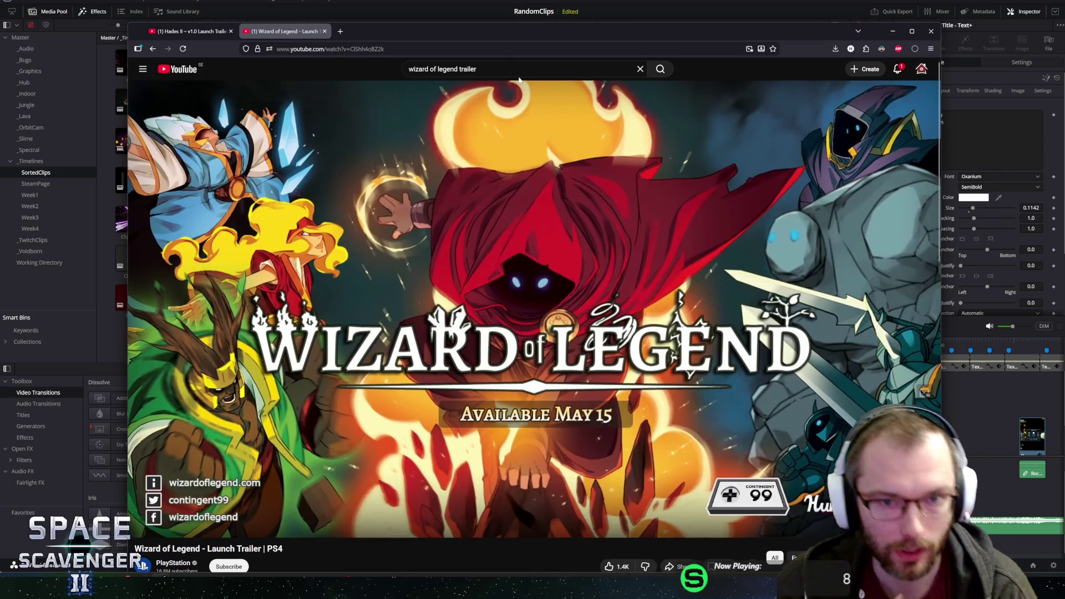
{"action": "key", "text": "slash"}
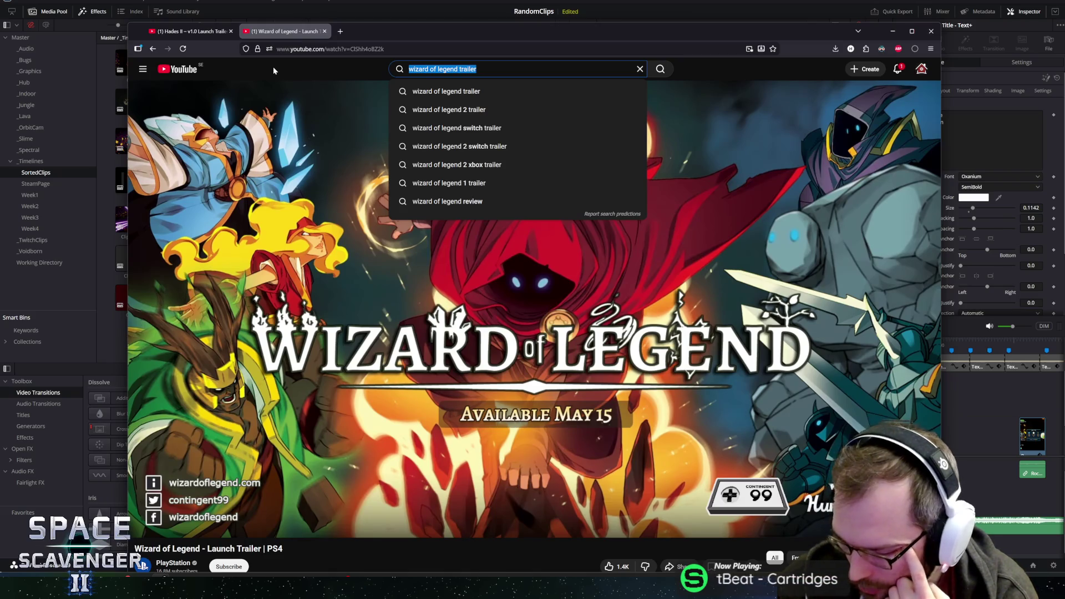
Search YouTube for 'nova drift trailer' and open the Version 1.0 Launch Trailer.
{"action": "type", "text": "n"}
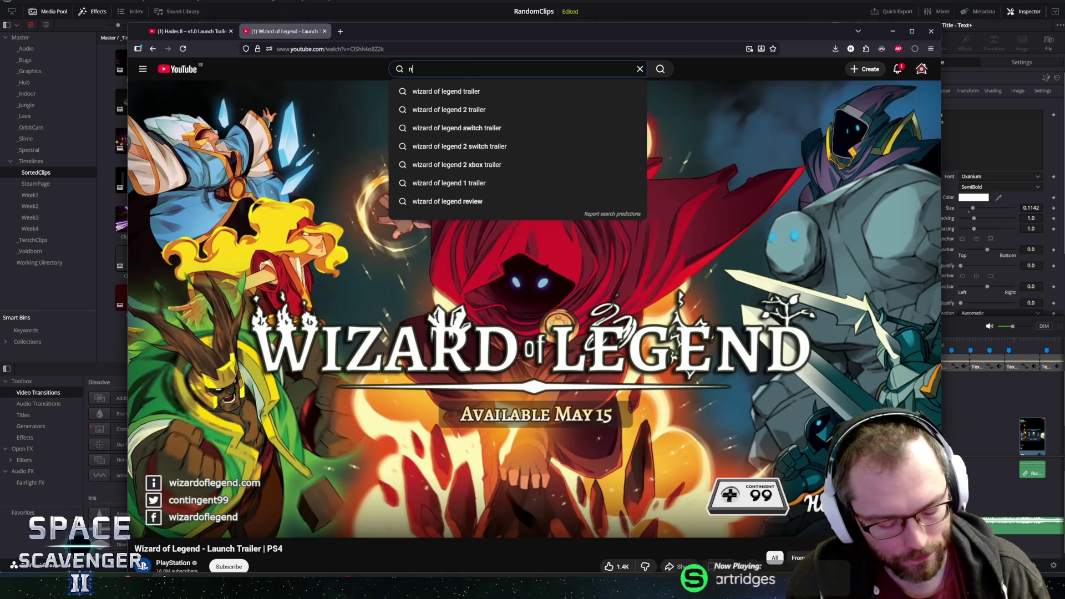
{"action": "type", "text": "ova drift tr"}
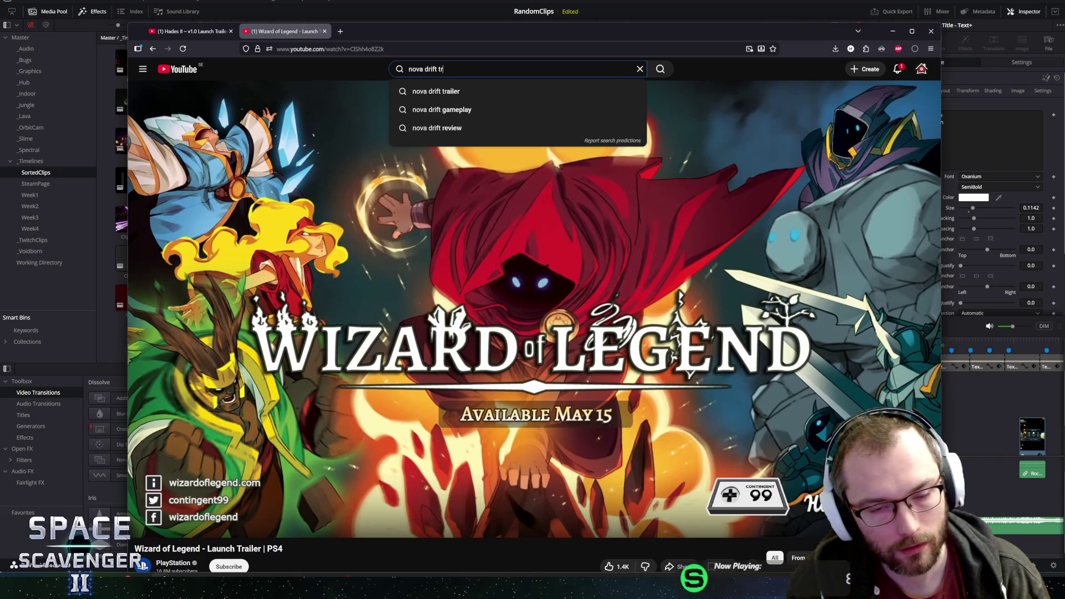
{"action": "type", "text": "ailer"}
{"action": "key", "text": "Return"}
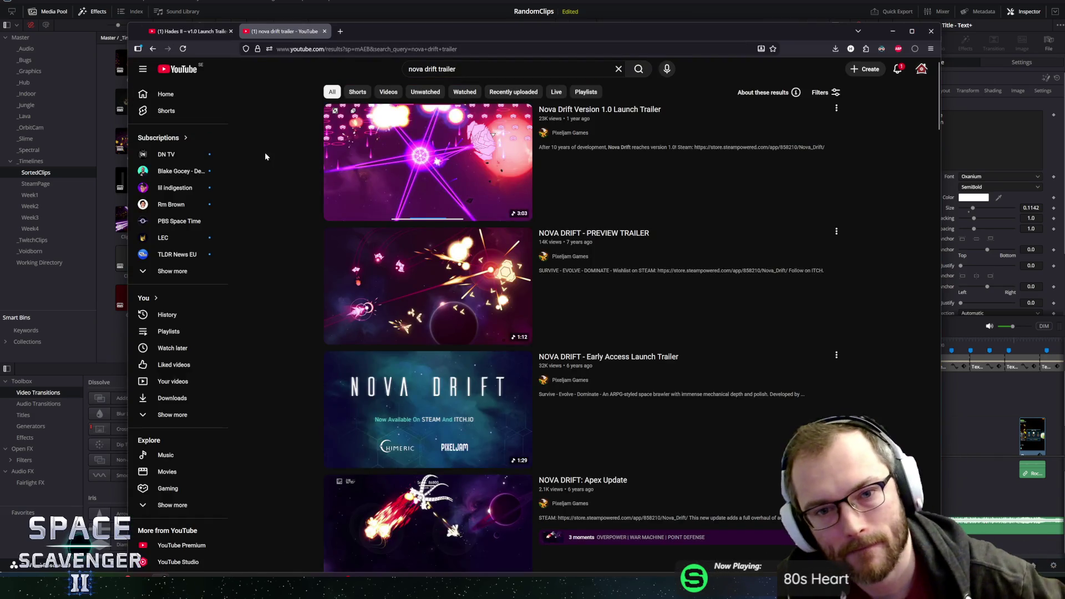
{"action": "left_click", "coordinate": [436, 146]}
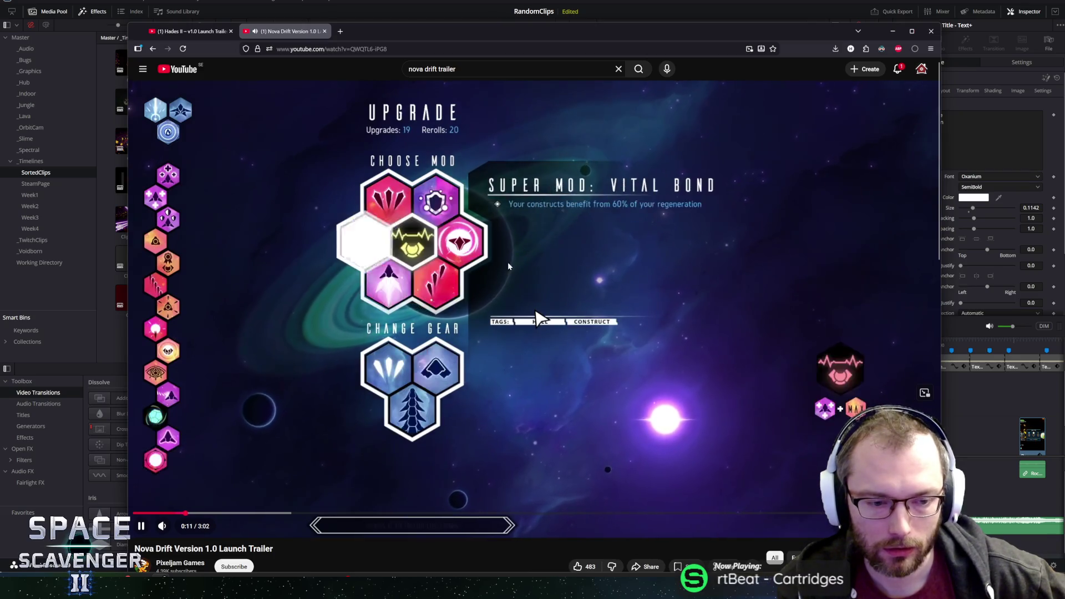
Back on the results, open the Early Access Launch Trailer in another tab and return to the results.
{"action": "key", "text": "alt+Left"}
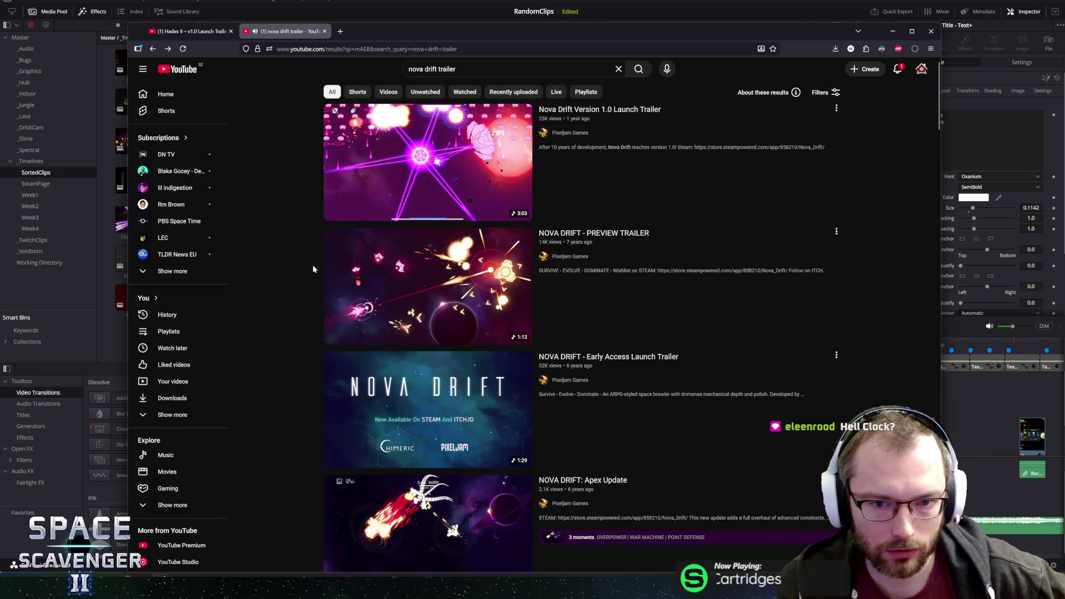
{"action": "mouse_move", "coordinate": [437, 287]}
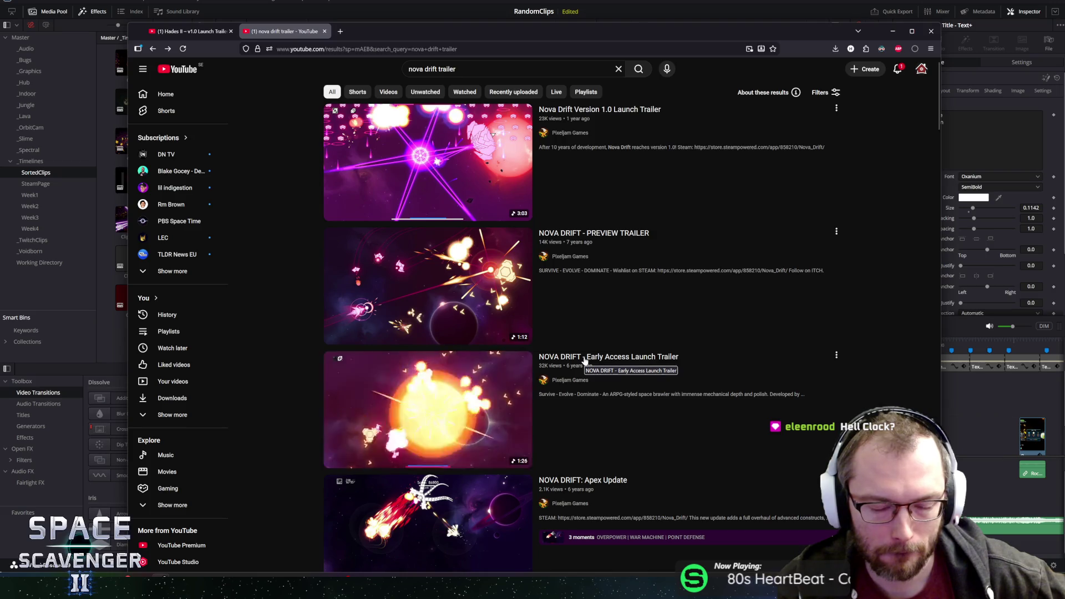
{"action": "scroll", "coordinate": [584, 361], "scroll_direction": "down", "scroll_amount": 7}
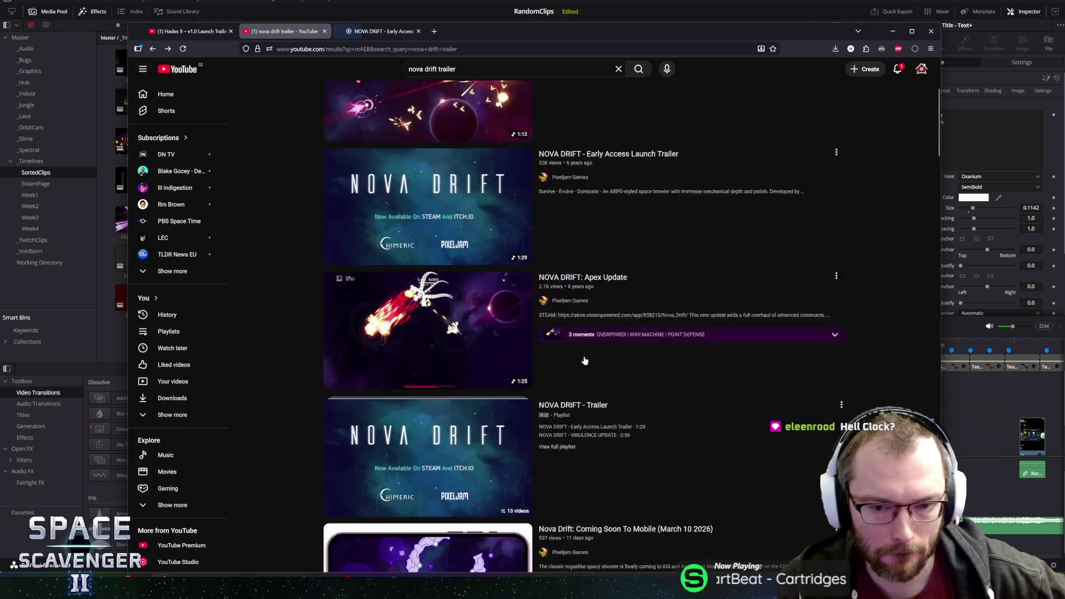
{"action": "scroll", "coordinate": [582, 361], "scroll_direction": "up", "scroll_amount": 8}
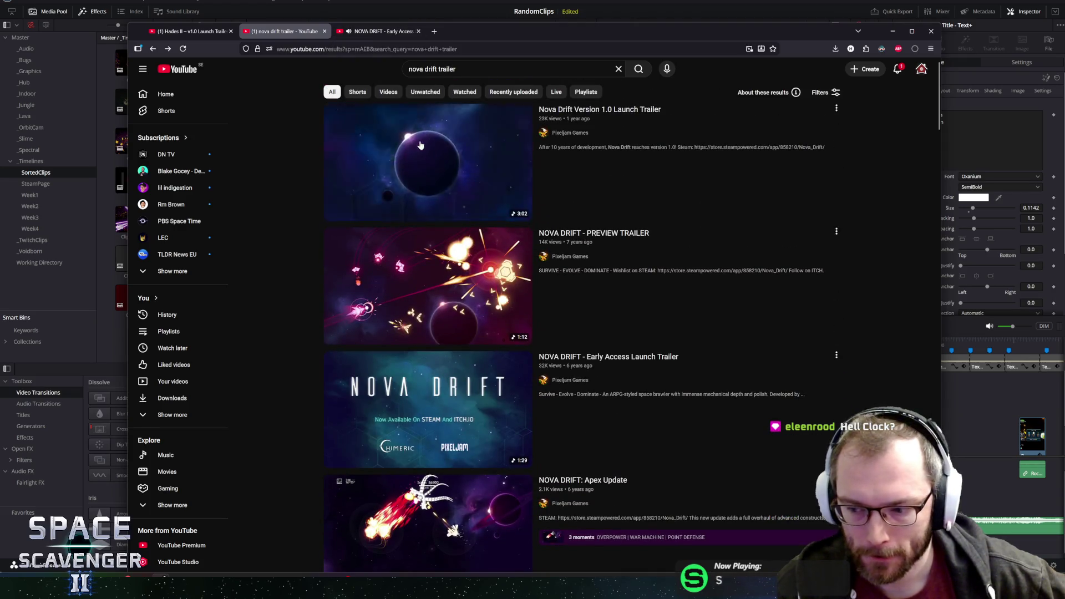
{"action": "left_click", "coordinate": [366, 32]}
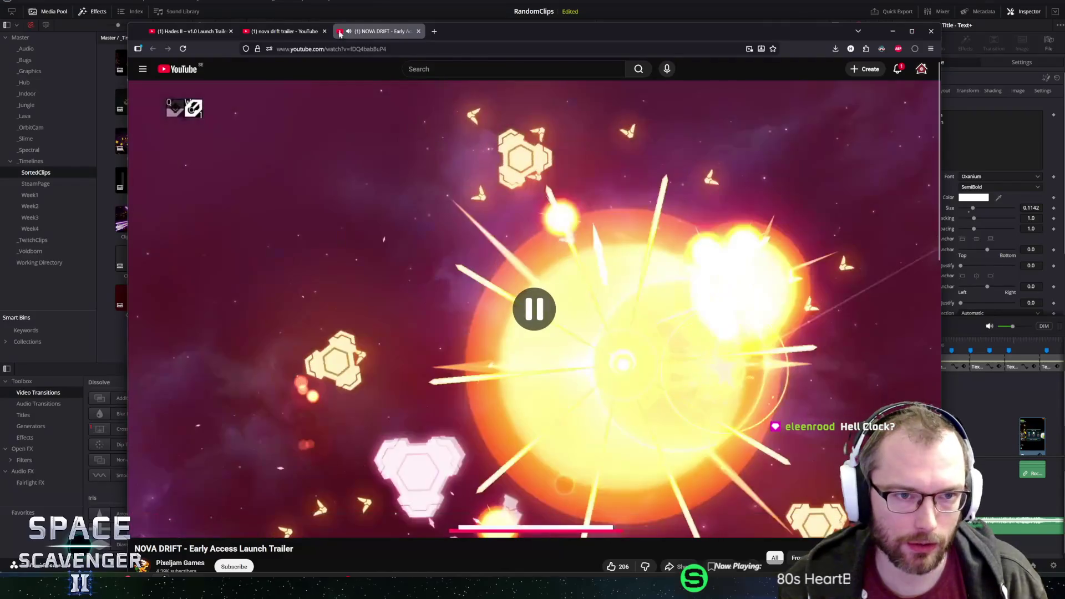
{"action": "left_click", "coordinate": [283, 32]}
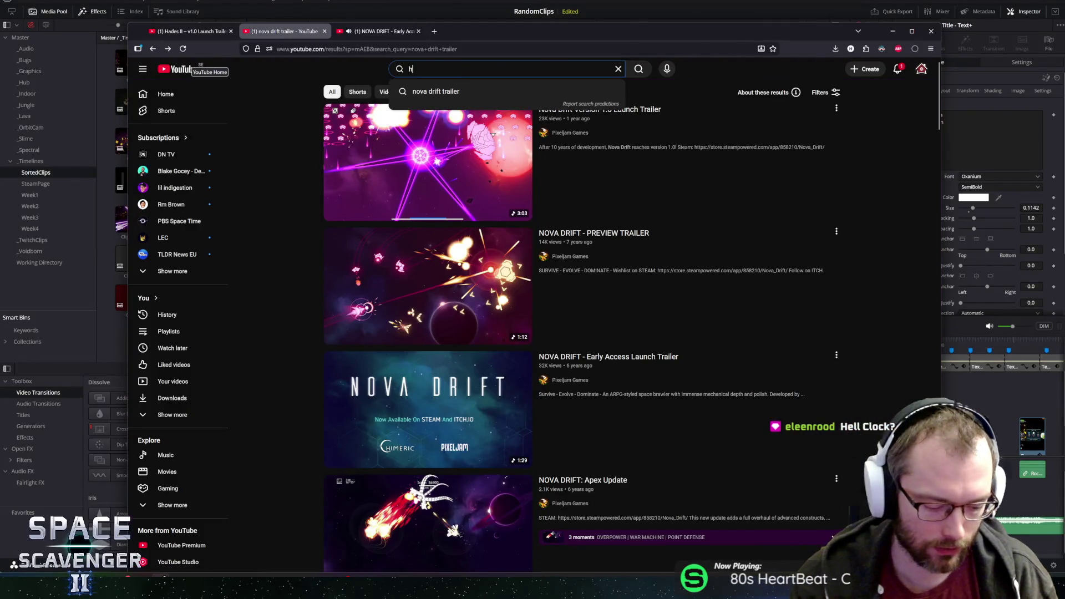
Search for 'hell clock trailer' and open the Hell Clock Reveal Trailer.
{"action": "type", "text": "ell clock trailer"}
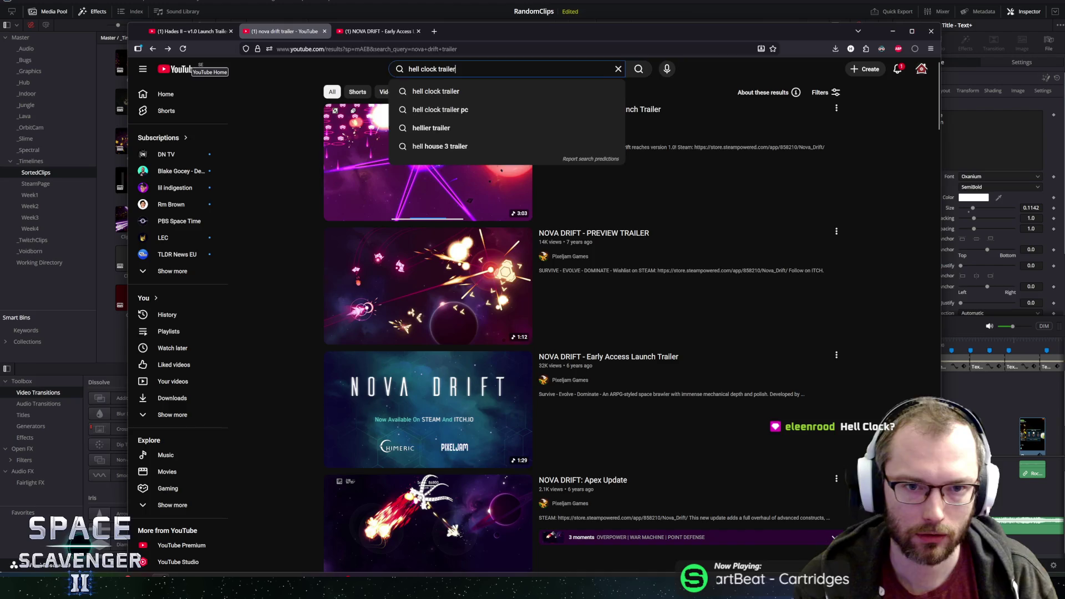
{"action": "key", "text": "Return"}
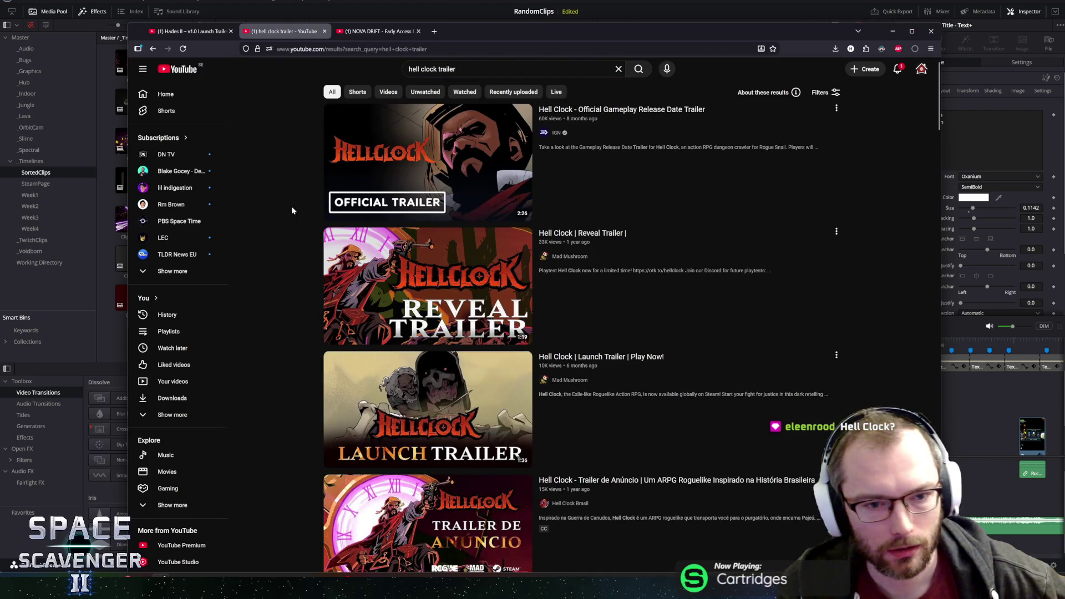
{"action": "mouse_move", "coordinate": [428, 262]}
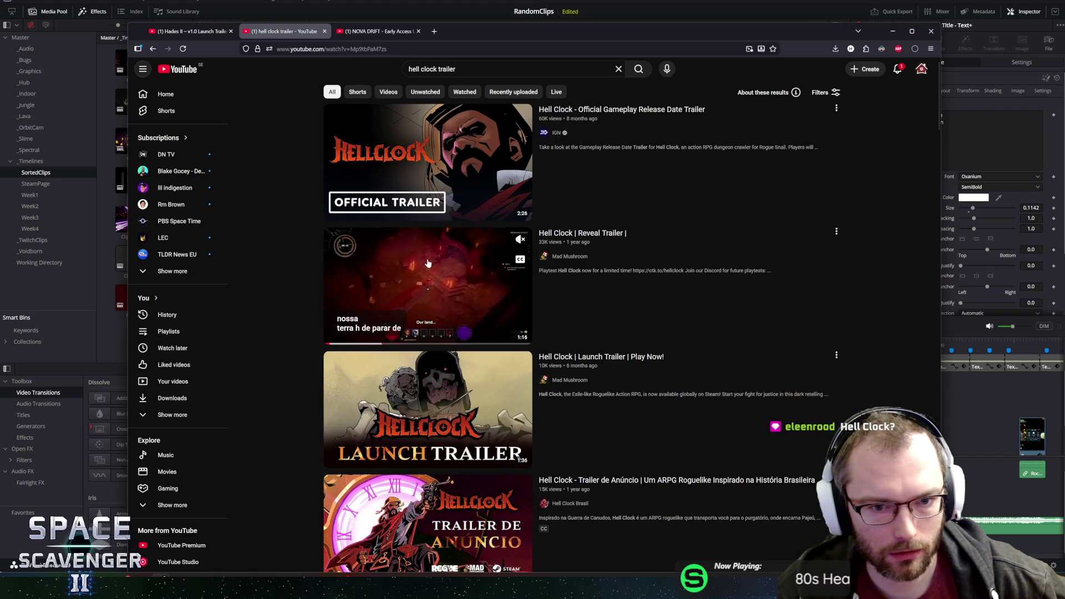
{"action": "left_click", "coordinate": [428, 263]}
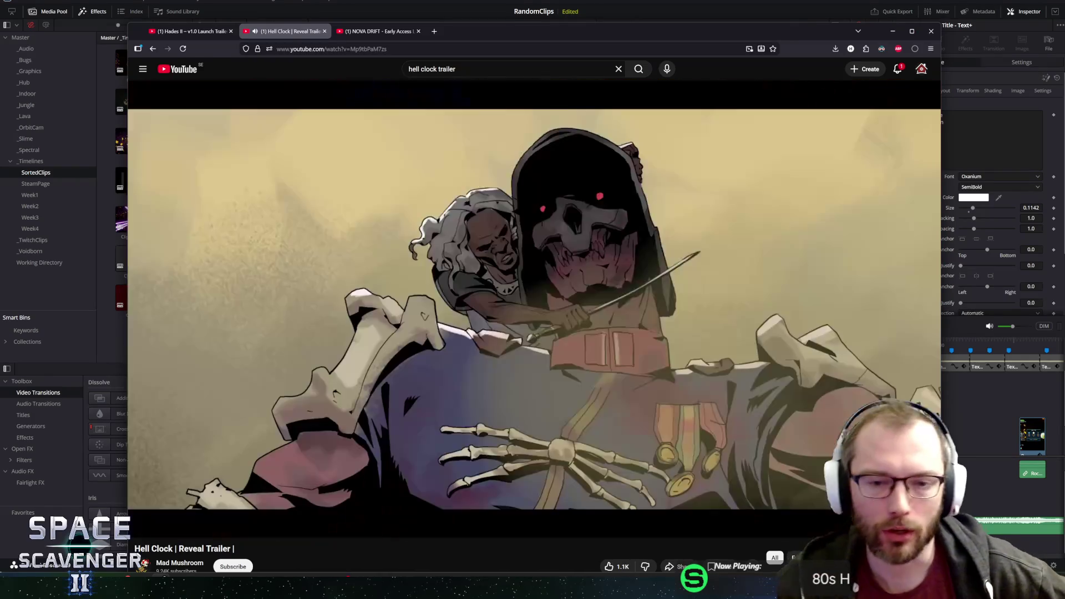
Rewind the trailer five seconds, pause at 0:58, step one frame, and resume playback.
{"action": "key", "text": "Left"}
{"action": "key", "text": "space"}
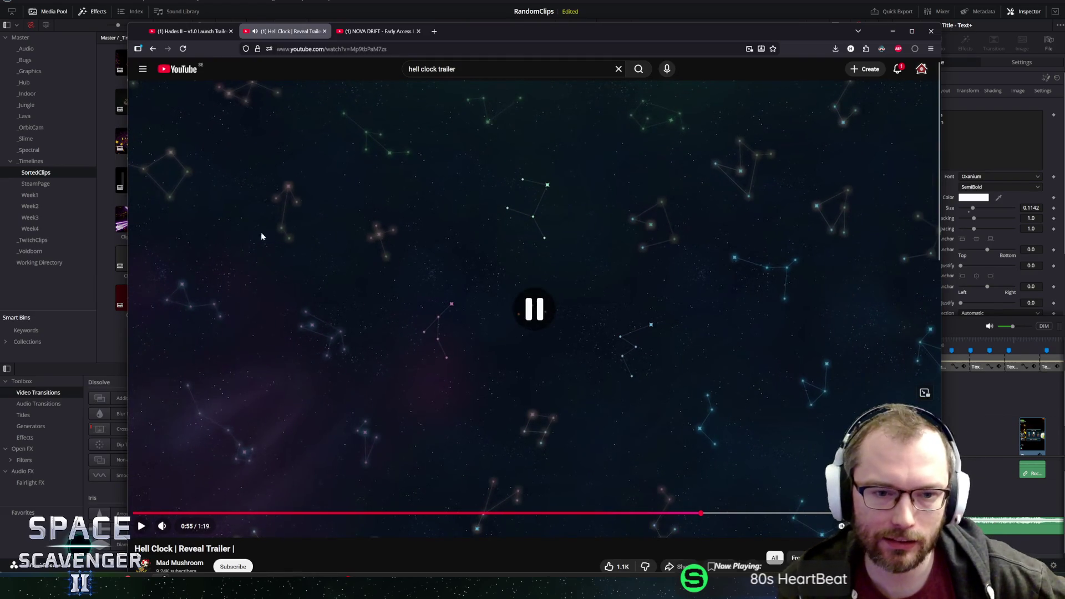
{"action": "key", "text": "space"}
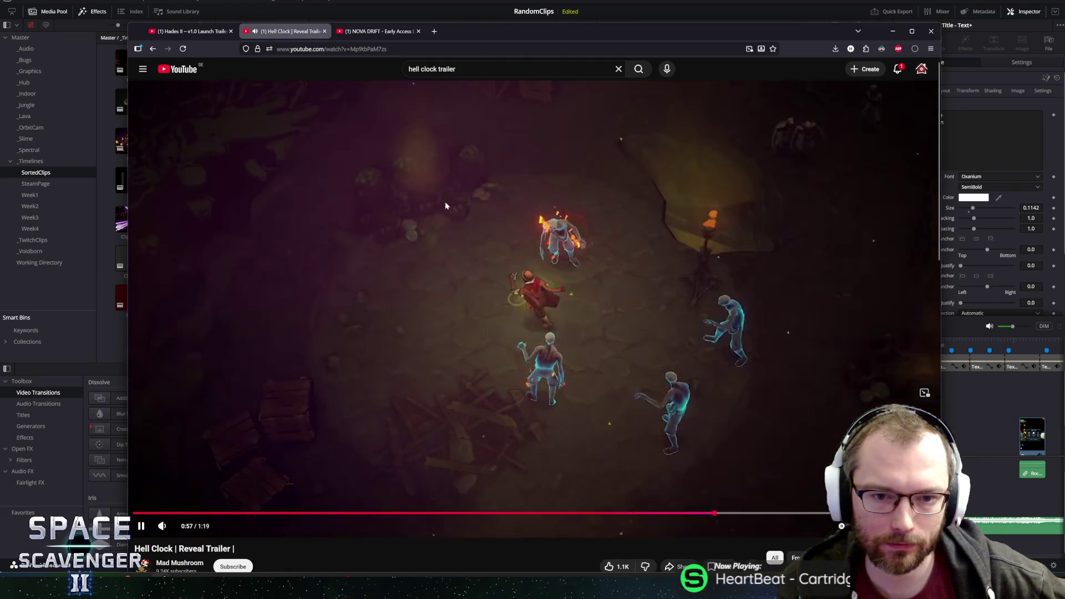
{"action": "key", "text": "space"}
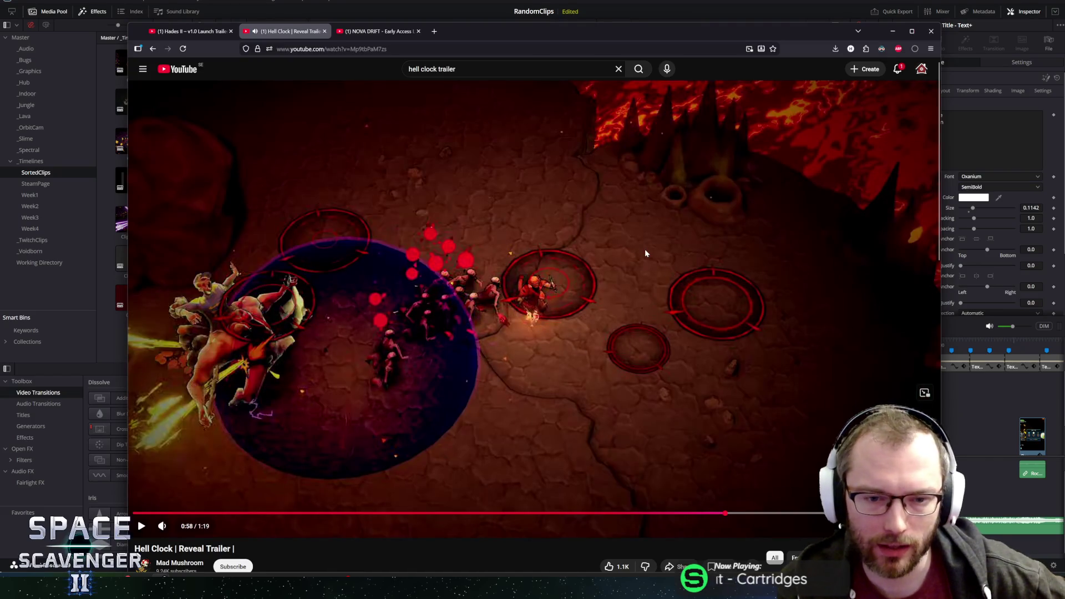
{"action": "key", "text": "period"}
{"action": "key", "text": "period"}
{"action": "key", "text": "period"}
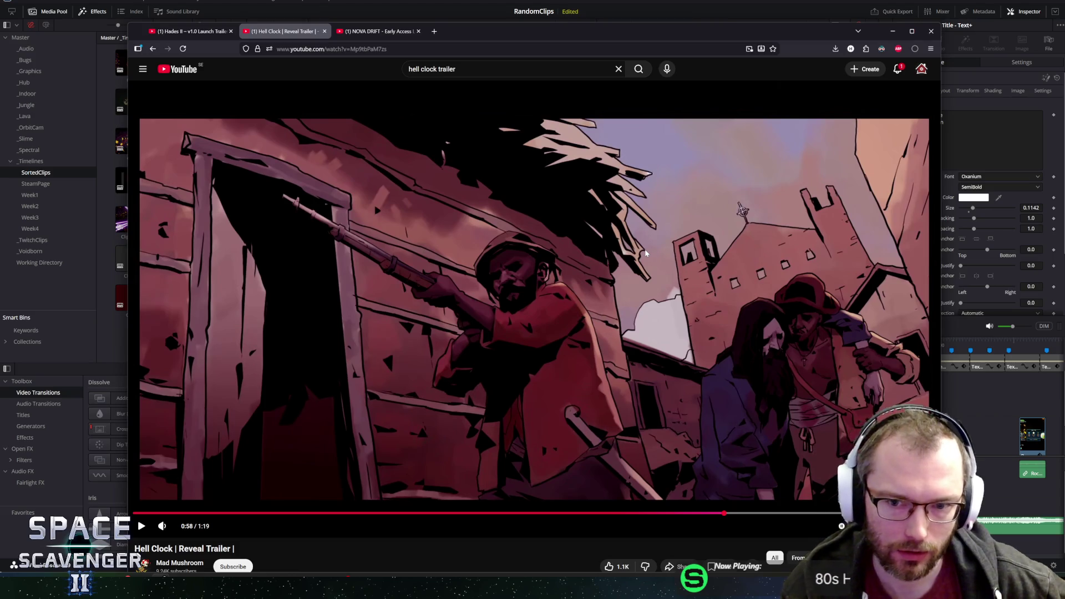
{"action": "key", "text": "space"}
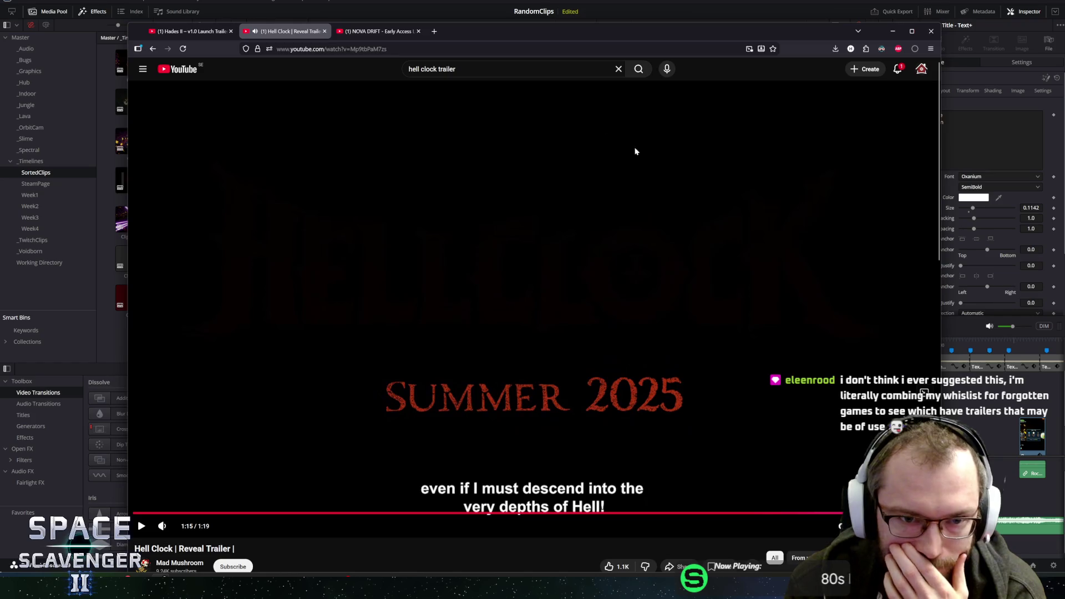
Play the Nova Drift Early Access trailer to its closing card, then switch back to DaVinci Resolve.
{"action": "left_click", "coordinate": [362, 34]}
{"action": "left_click", "coordinate": [428, 312]}
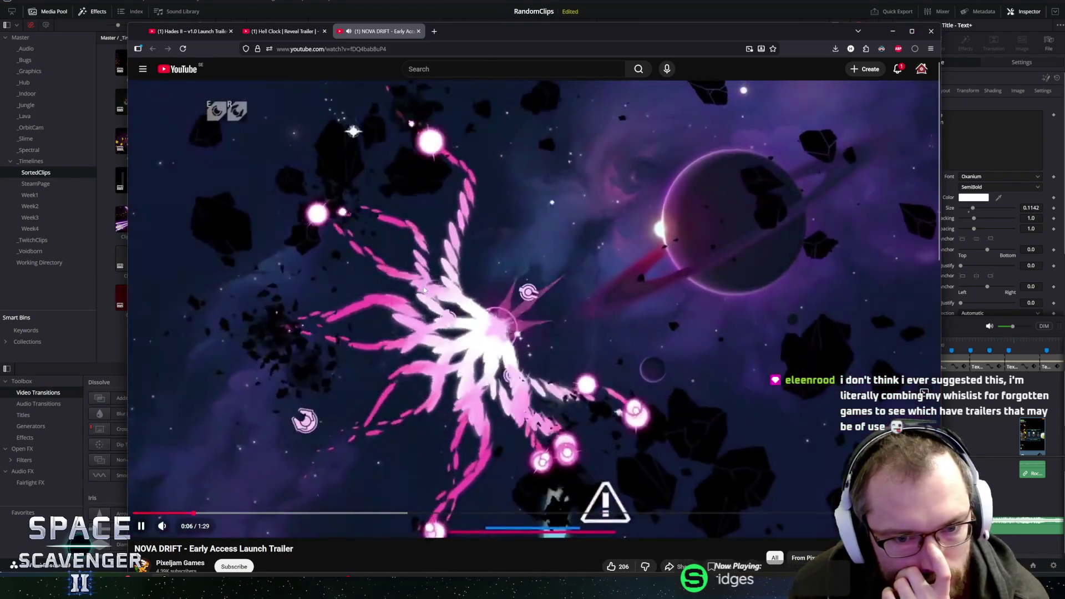
{"action": "left_click", "coordinate": [566, 286]}
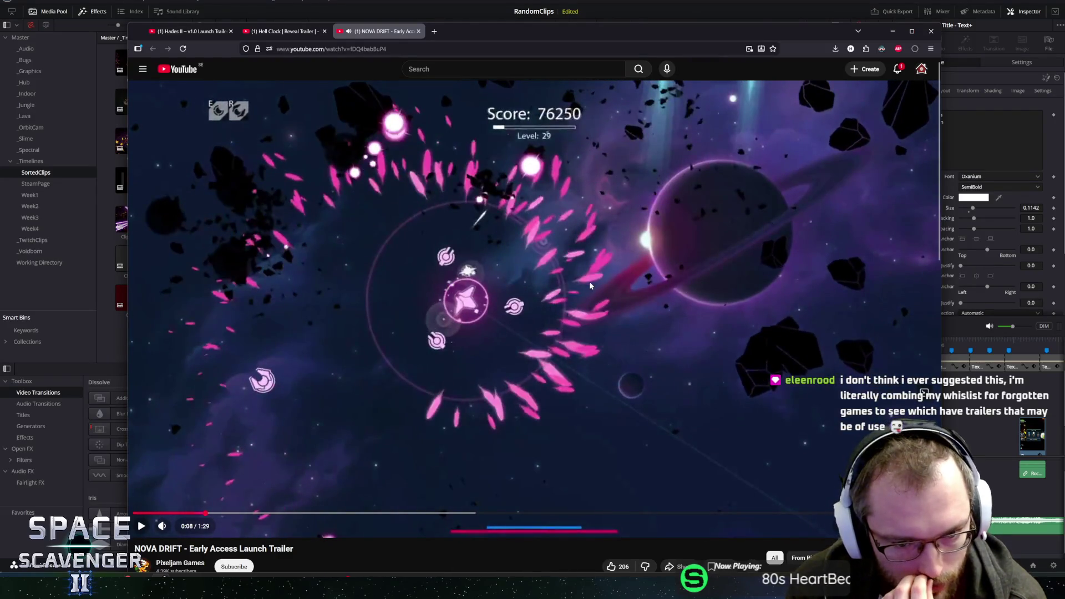
{"action": "left_click", "coordinate": [611, 255]}
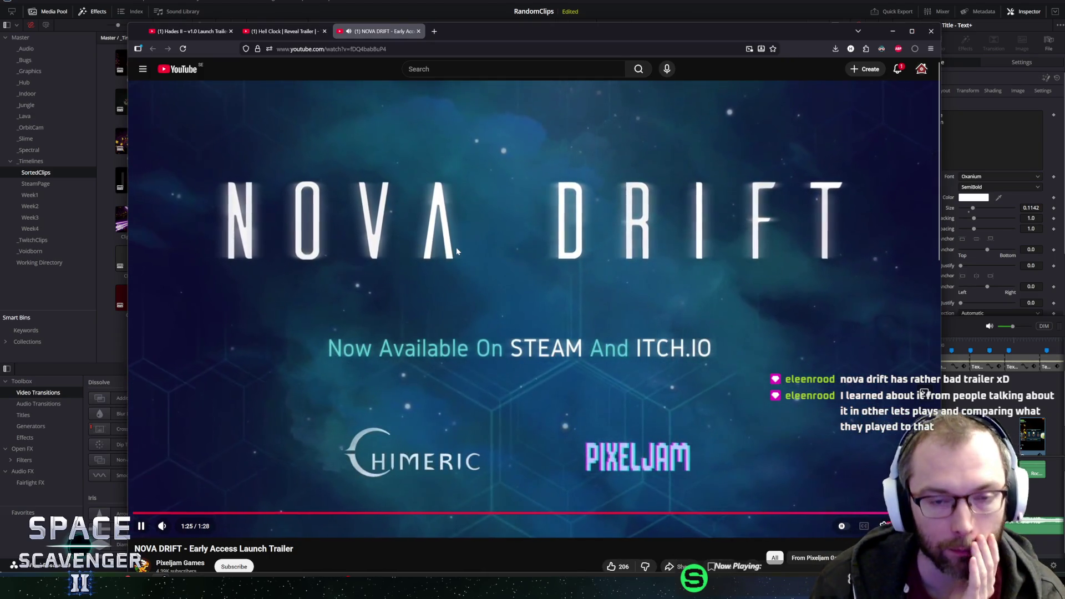
{"action": "key", "text": "alt+Tab"}
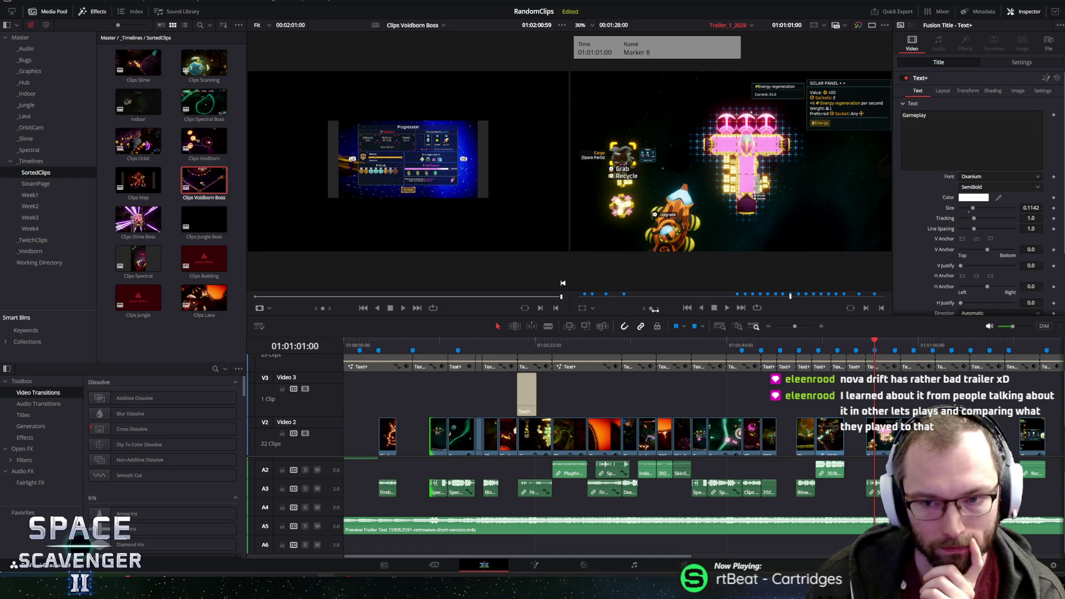
Enlarge the viewers above the timeline and step between markers back to the ship-upgrade shot.
{"action": "left_click_drag", "start_coordinate": [568, 317], "coordinate": [568, 395]}
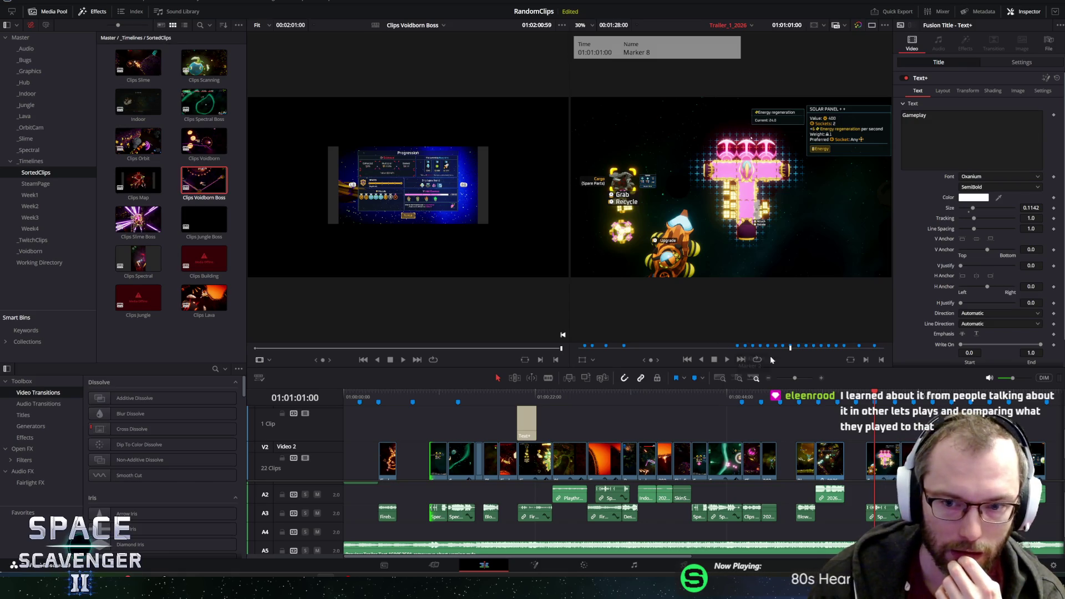
{"action": "key", "text": "shift+Down"}
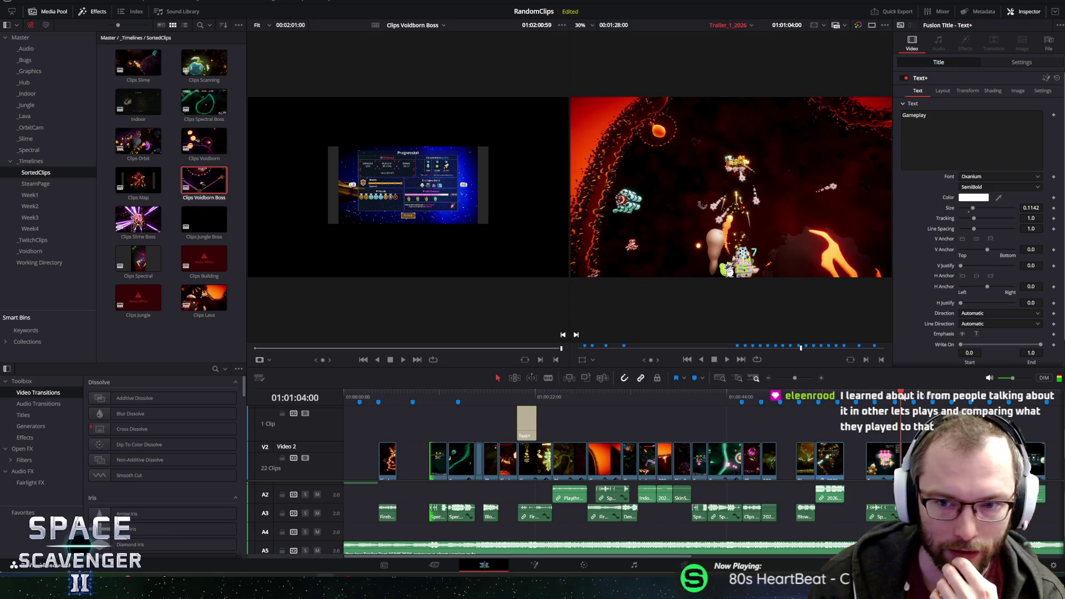
{"action": "key", "text": "shift+Up"}
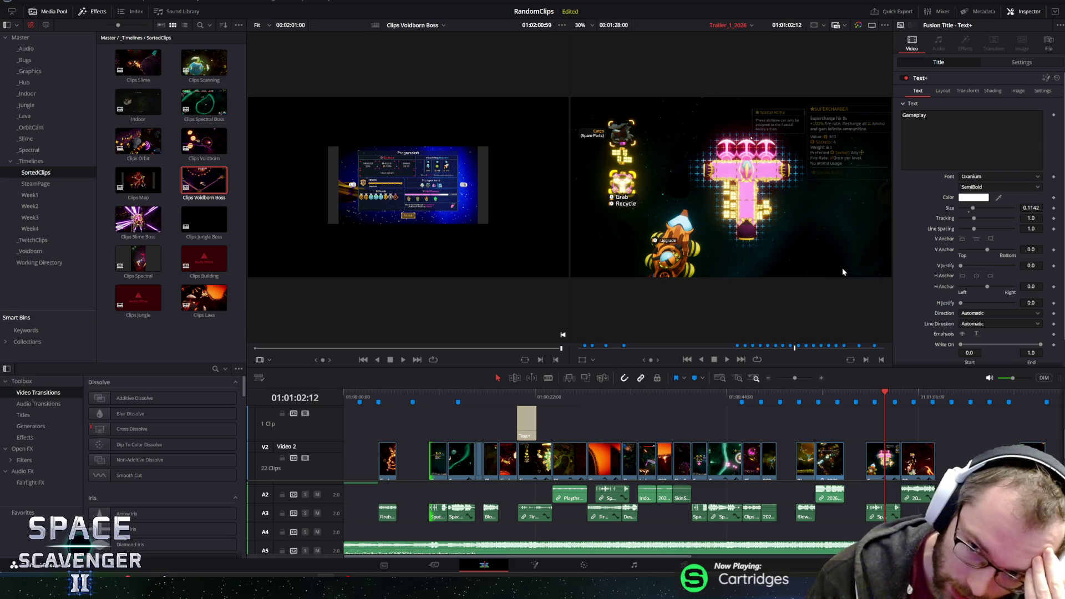
Scrub the playhead past Marker 21 and 01:00:29:35 to the ship-upgrade supercharger tooltip frame.
{"action": "left_click", "coordinate": [438, 393]}
{"action": "left_click_drag", "start_coordinate": [438, 393], "coordinate": [458, 391]}
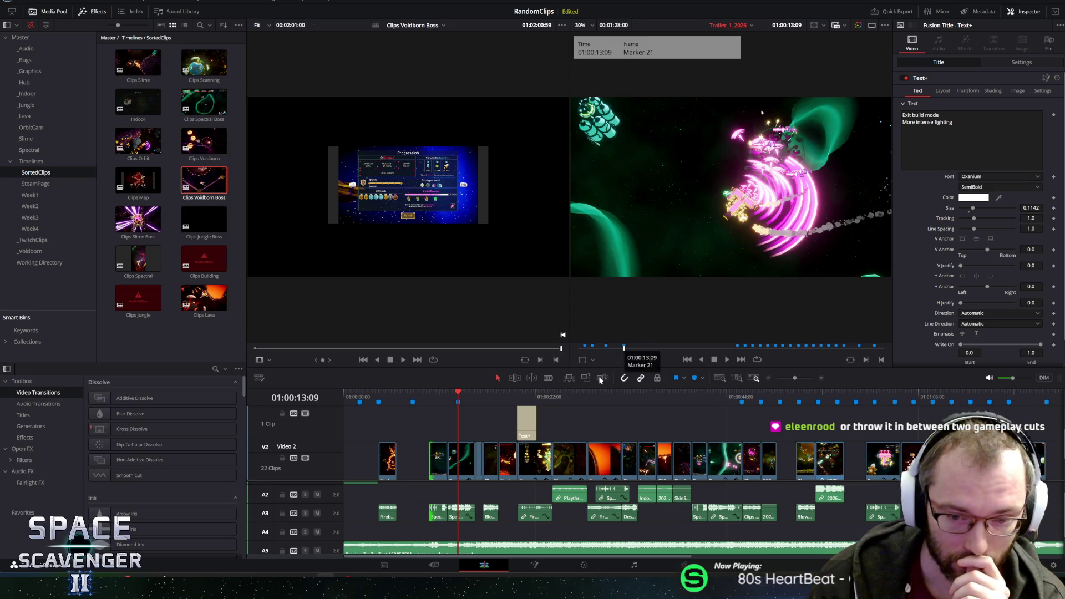
{"action": "left_click", "coordinate": [600, 393]}
{"action": "left_click", "coordinate": [880, 395]}
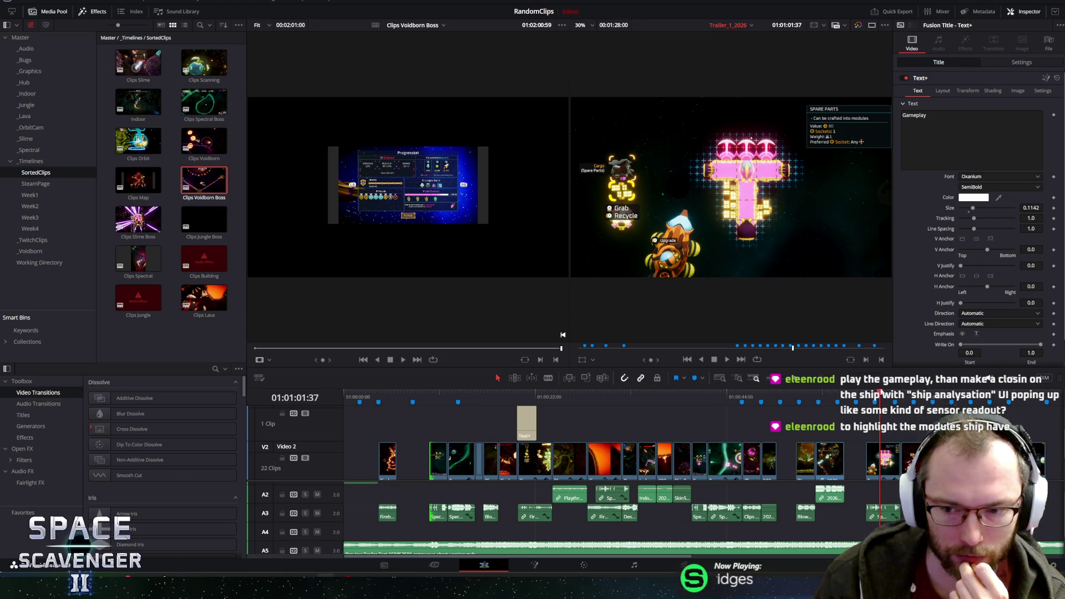
{"action": "left_click", "coordinate": [884, 394]}
{"action": "left_click_drag", "start_coordinate": [884, 394], "coordinate": [886, 397]}
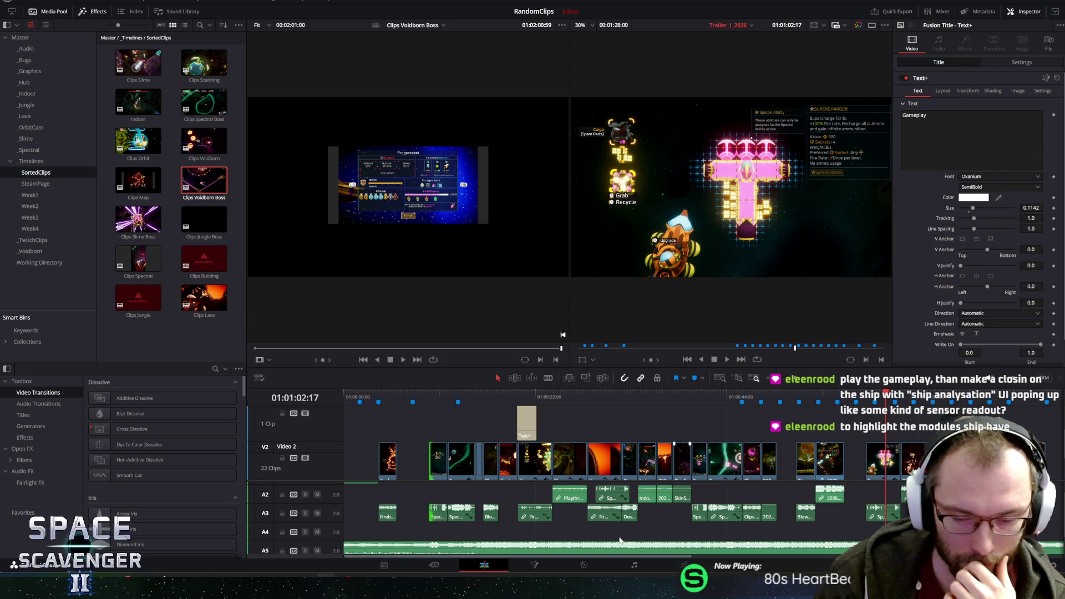
Scrub back to 01:00:42:58, play from there, then cue the ship-building shot at 01:00:40:50.
{"action": "left_click_drag", "start_coordinate": [578, 555], "coordinate": [652, 558]}
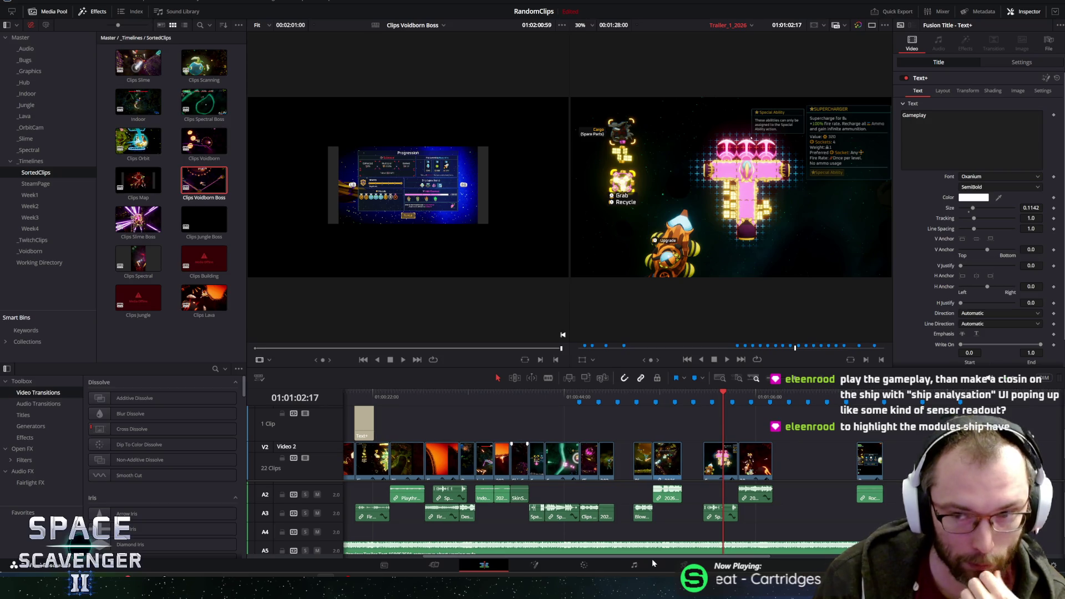
{"action": "scroll", "coordinate": [651, 558], "scroll_direction": "up", "scroll_amount": 5}
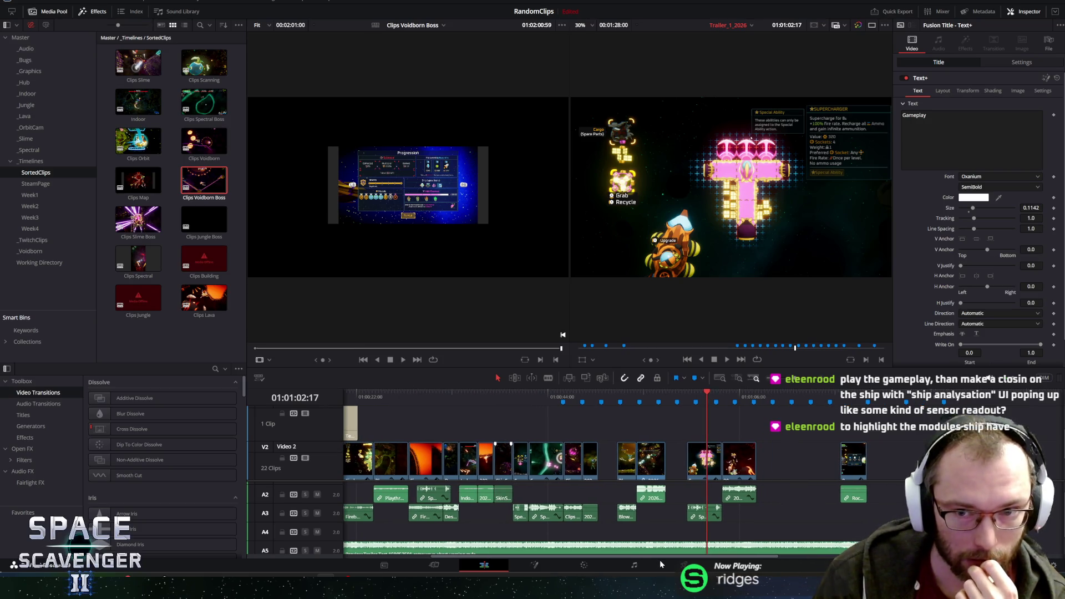
{"action": "left_click", "coordinate": [731, 393]}
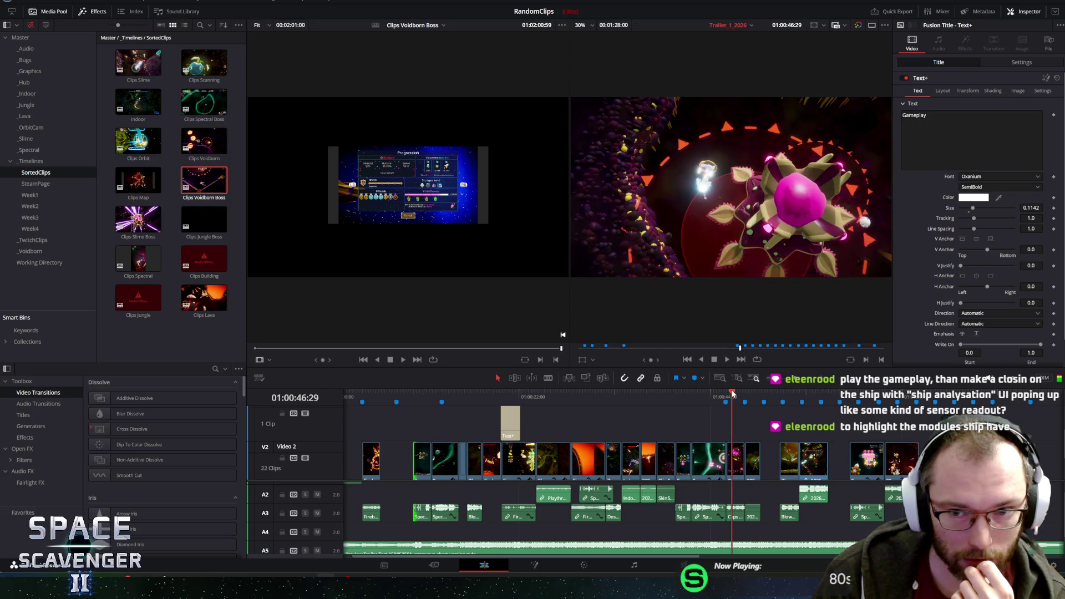
{"action": "left_click_drag", "start_coordinate": [732, 393], "coordinate": [711, 394]}
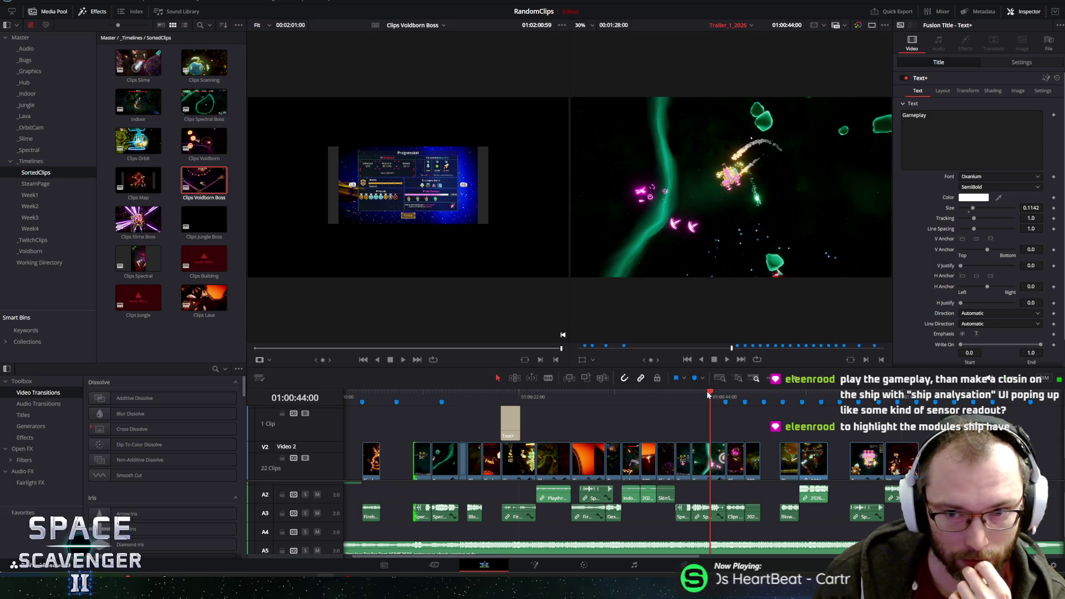
{"action": "left_click_drag", "start_coordinate": [703, 394], "coordinate": [701, 393]}
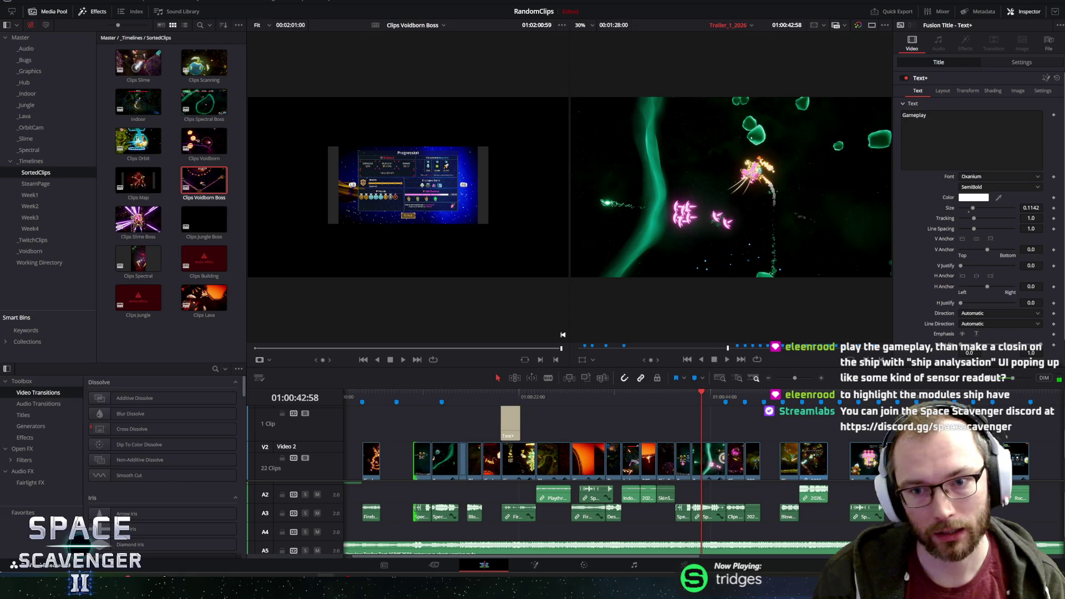
{"action": "key", "text": "space"}
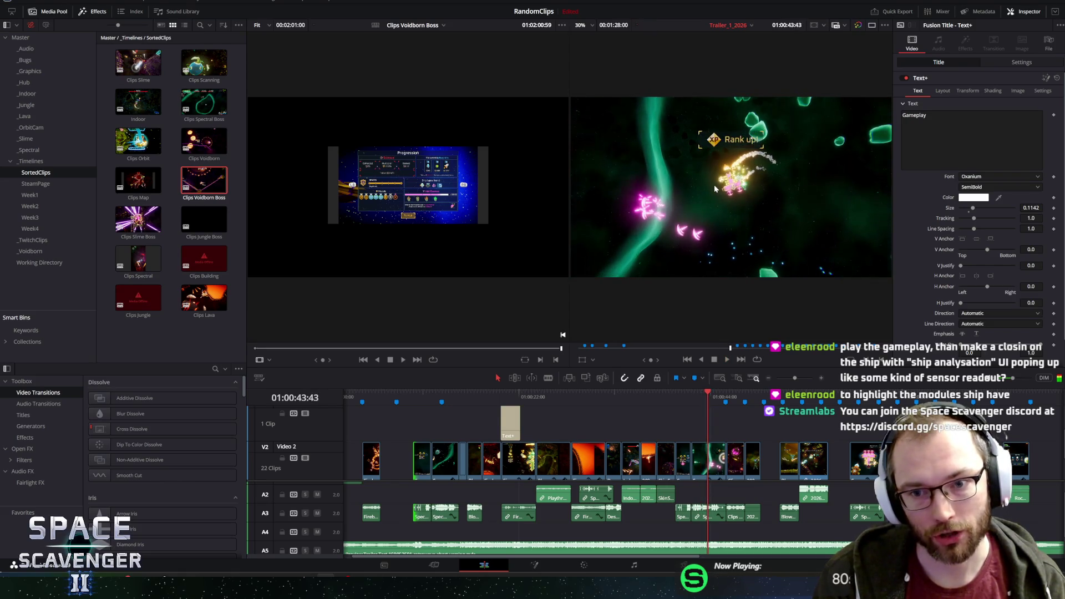
{"action": "key", "text": "space"}
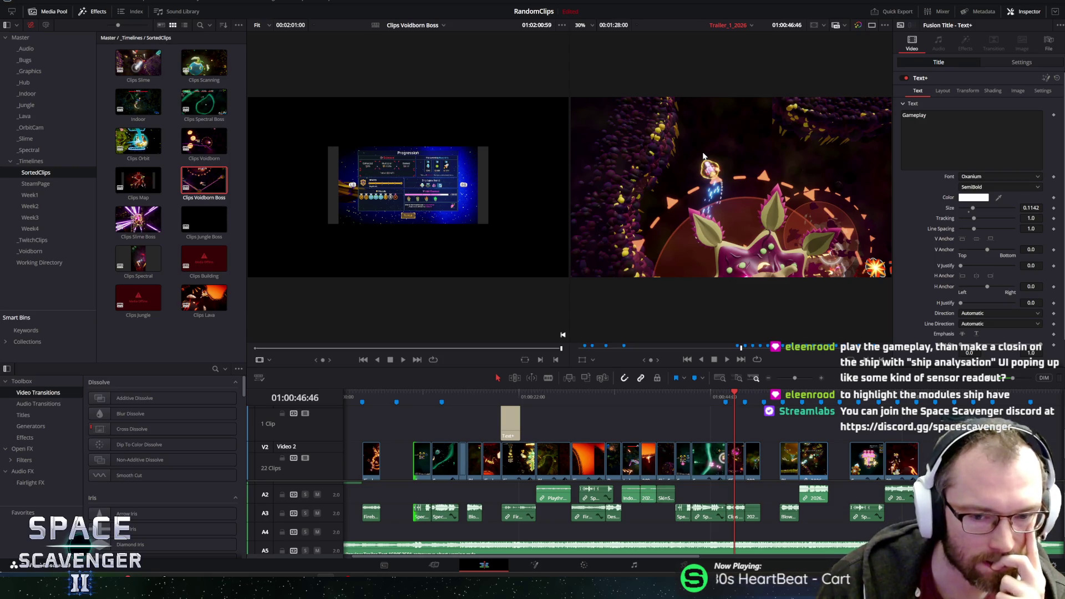
{"action": "left_click", "coordinate": [683, 398]}
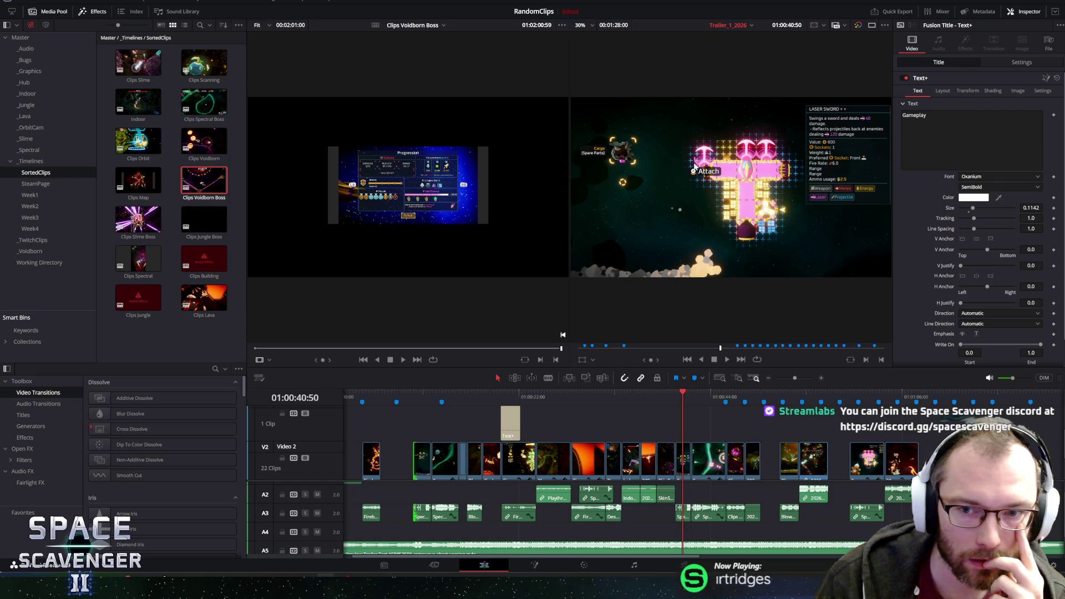
{"action": "left_click", "coordinate": [651, 393]}
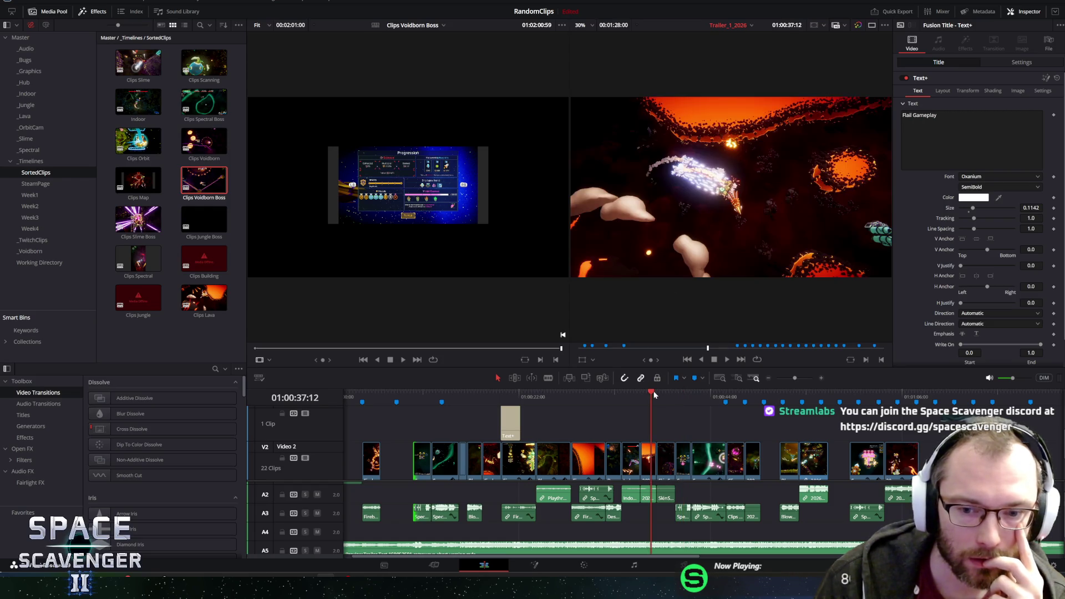
{"action": "left_click", "coordinate": [658, 393]}
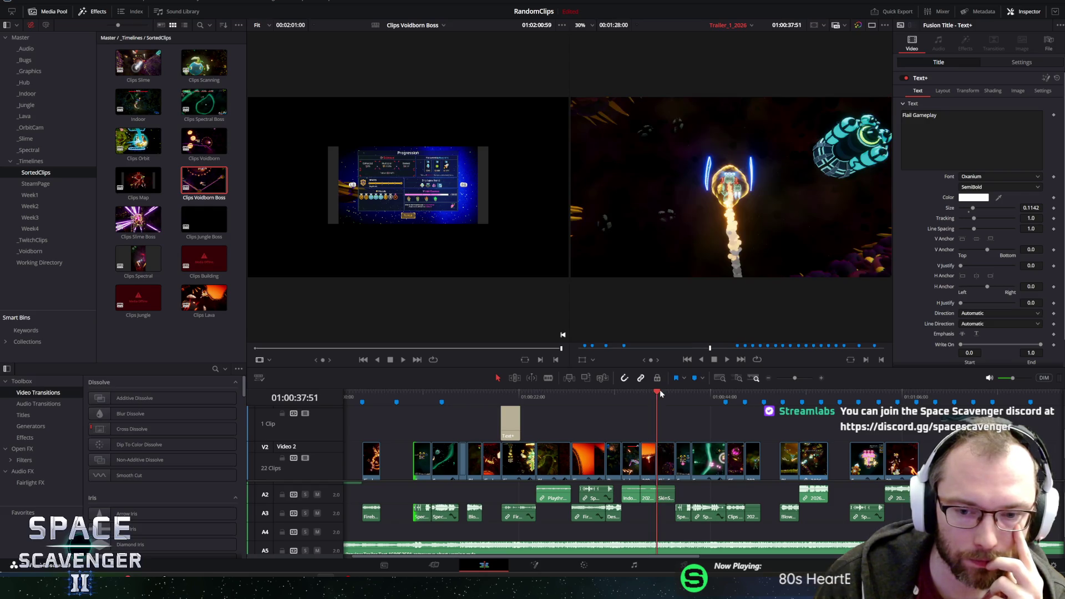
{"action": "left_click", "coordinate": [661, 393]}
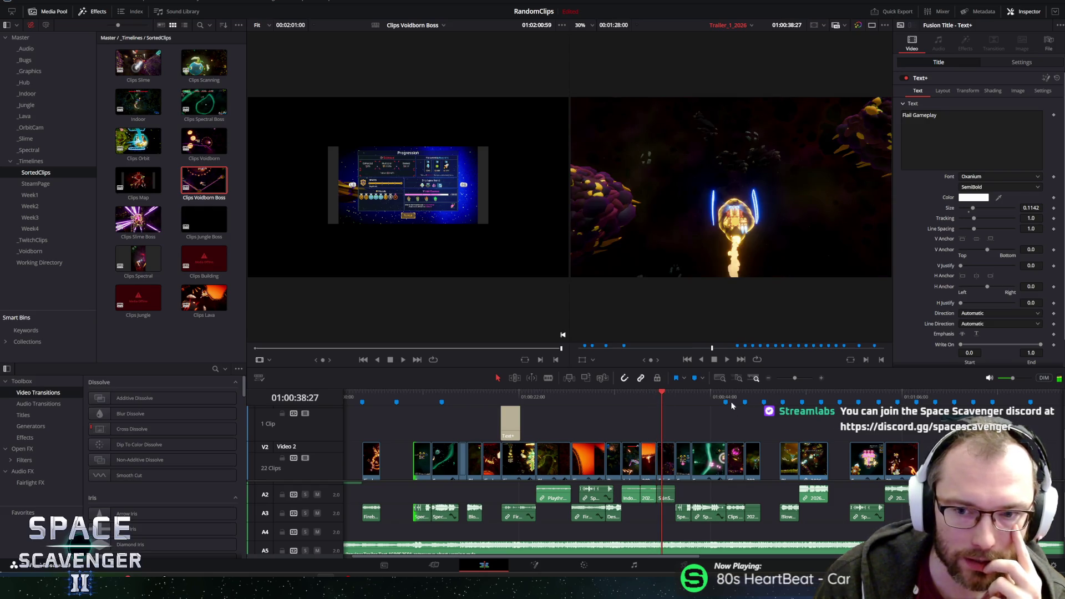
{"action": "left_click", "coordinate": [631, 393]}
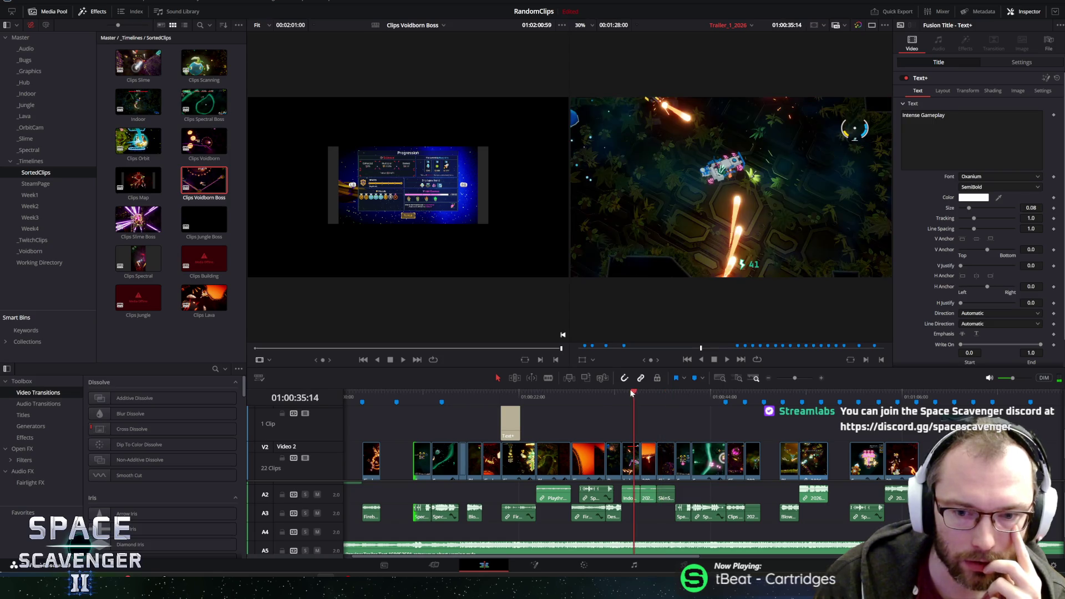
{"action": "left_click", "coordinate": [608, 394]}
{"action": "left_click", "coordinate": [614, 395]}
{"action": "left_click", "coordinate": [591, 394]}
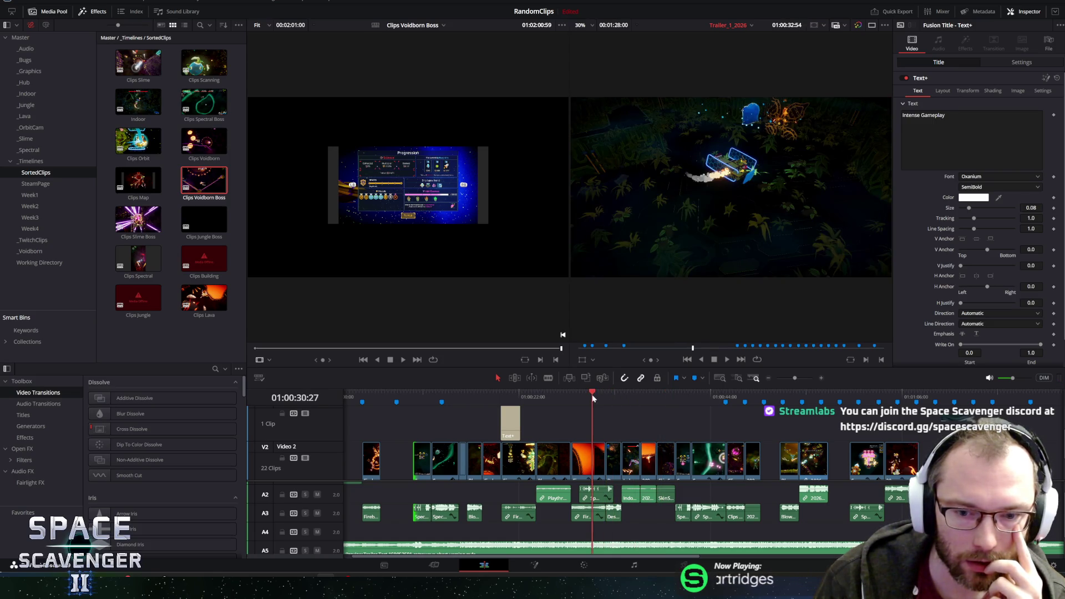
{"action": "left_click", "coordinate": [554, 393]}
{"action": "left_click", "coordinate": [520, 395]}
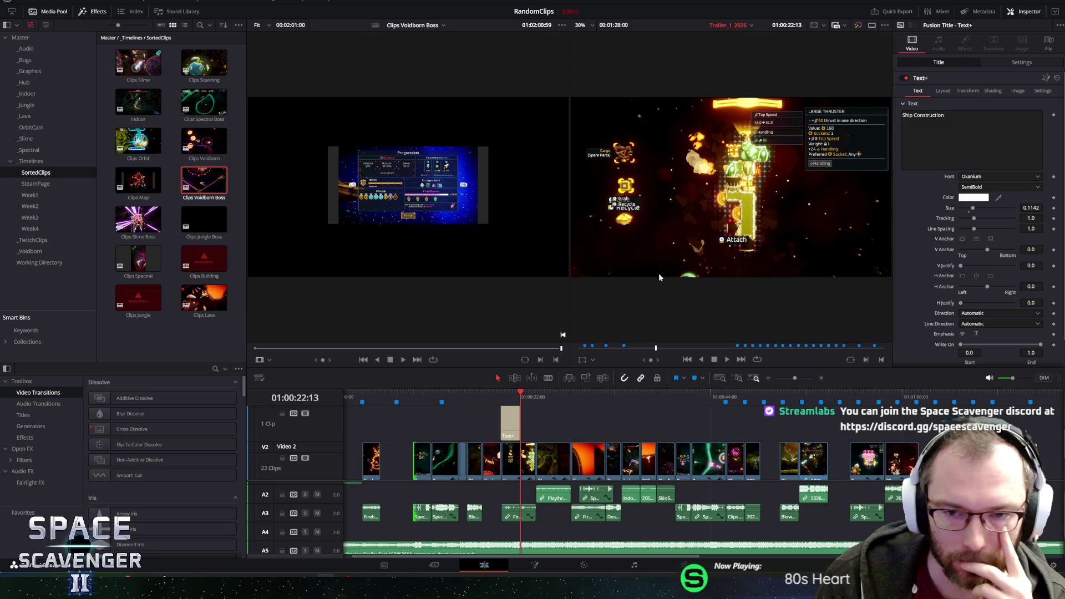
{"action": "left_click", "coordinate": [725, 359]}
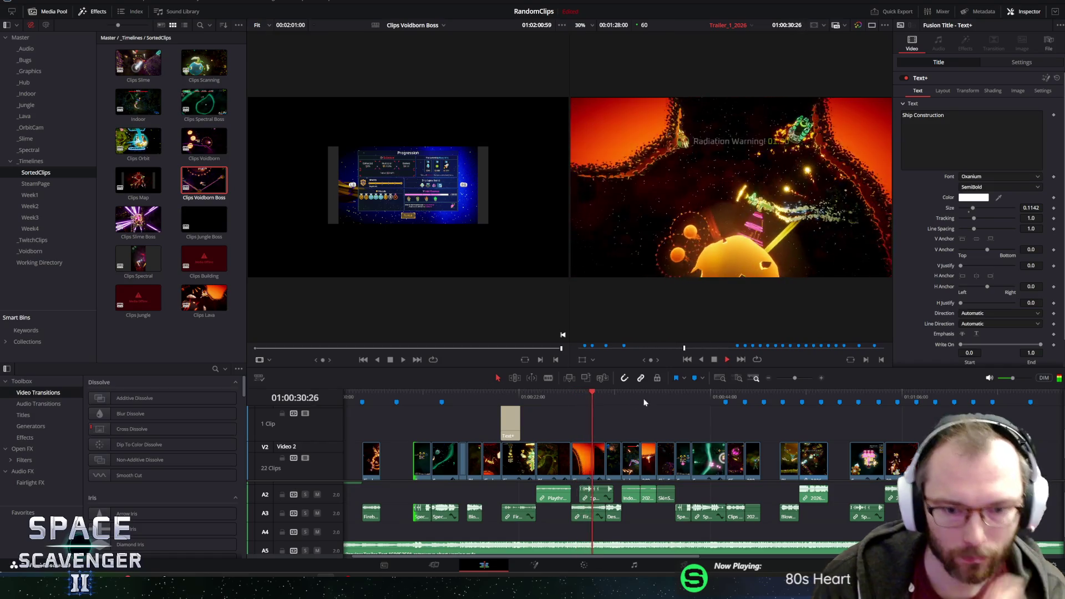
{"action": "key", "text": "space"}
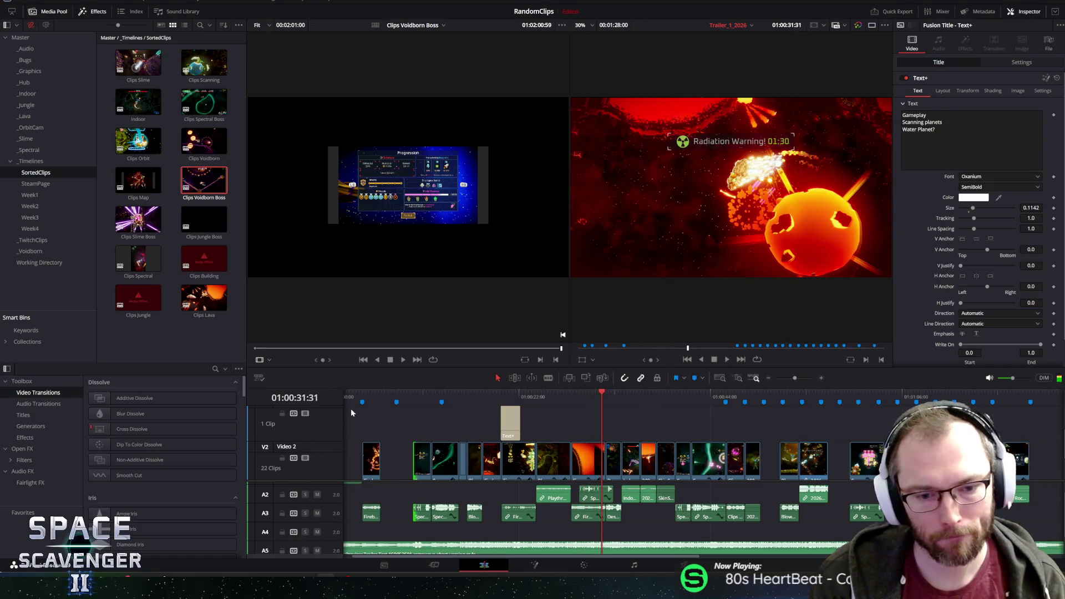
{"action": "key", "text": "Home"}
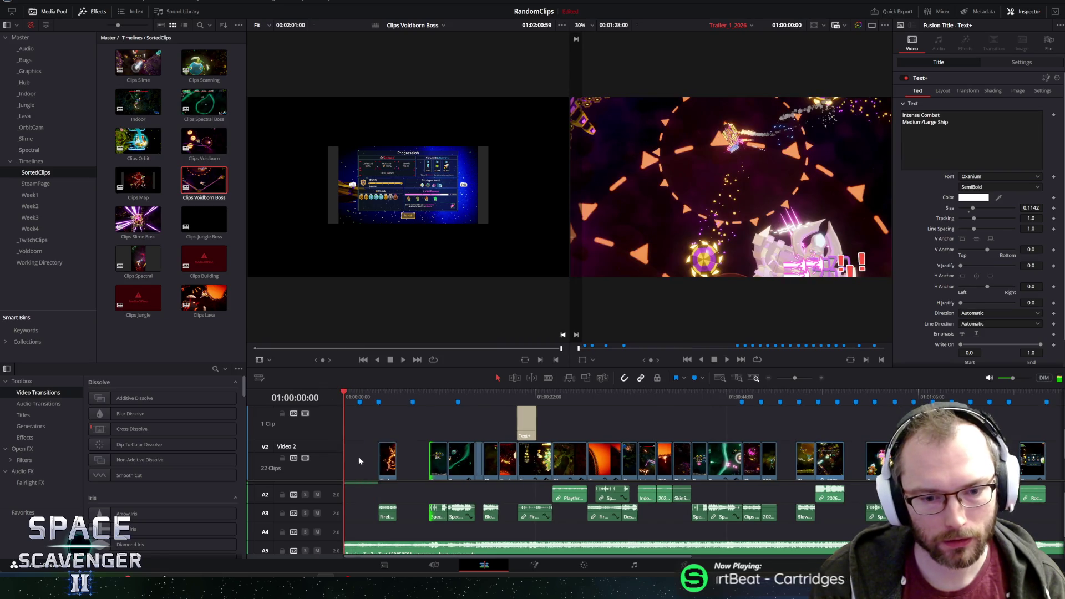
Move the playhead to 01:00:25:34 and select the Playthrough_NoUI clip on Video 2.
{"action": "scroll", "coordinate": [360, 461], "scroll_direction": "down", "scroll_amount": 2}
{"action": "scroll", "coordinate": [653, 470], "scroll_direction": "up", "scroll_amount": 2}
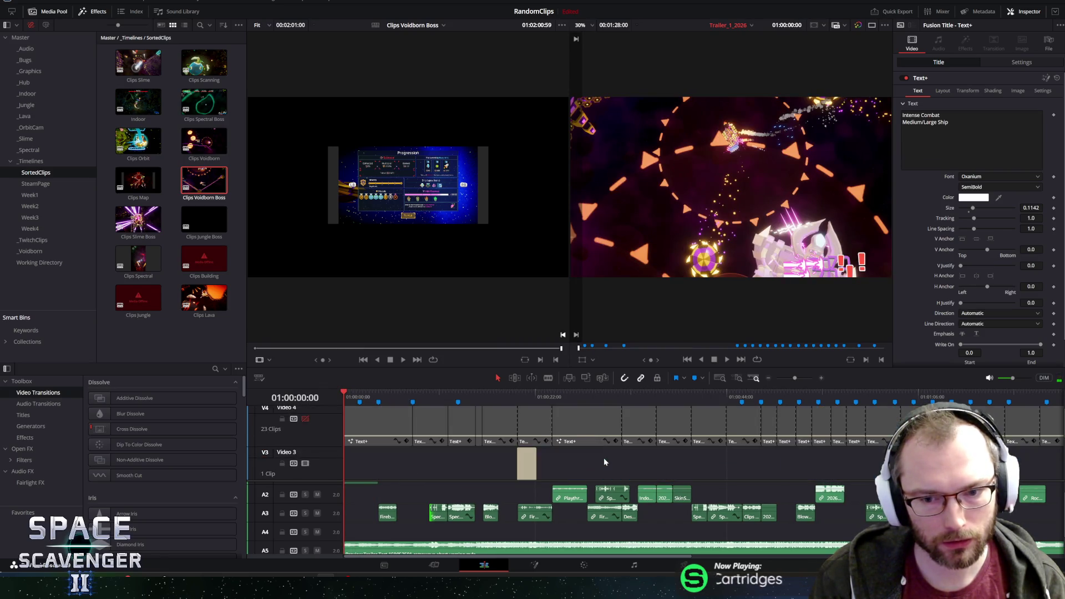
{"action": "left_click", "coordinate": [566, 397]}
{"action": "left_click", "coordinate": [576, 456]}
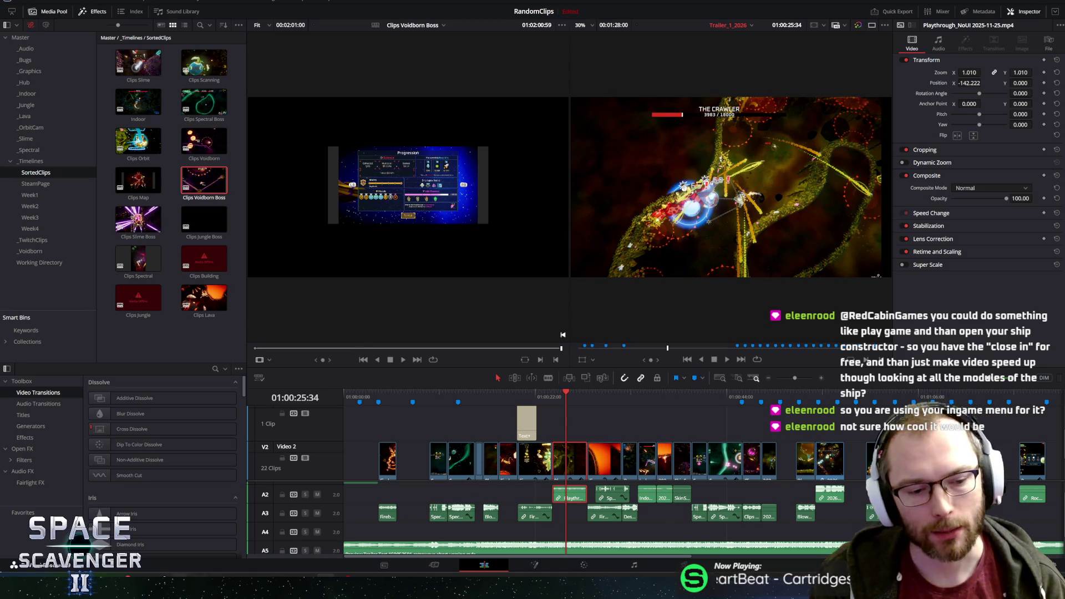
Bring the browser forward and seek back in the Hell Clock Reveal Trailer.
{"action": "left_click", "coordinate": [273, 536]}
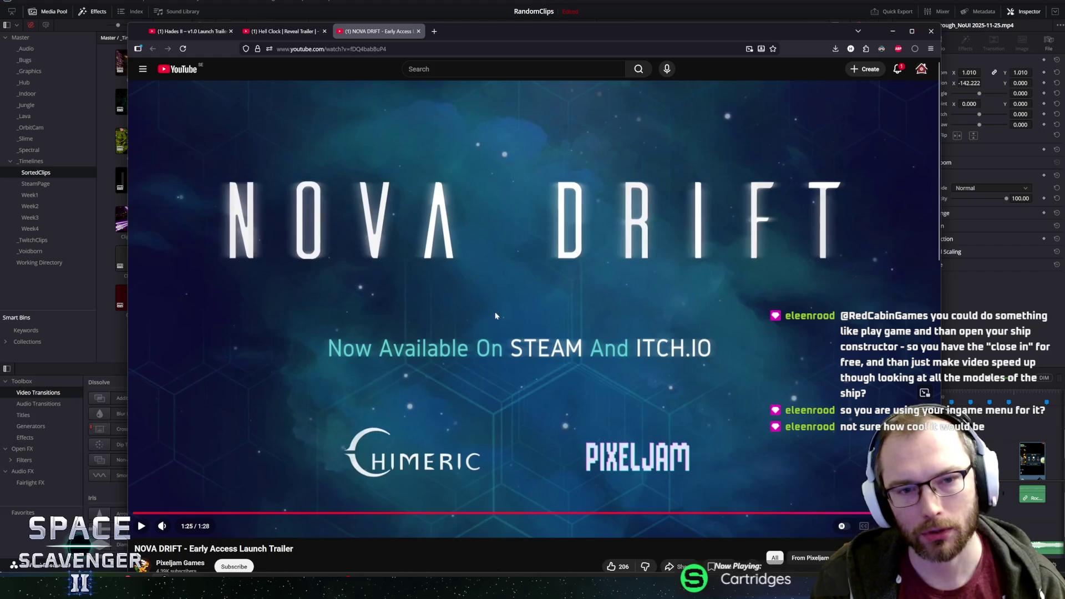
{"action": "left_click", "coordinate": [284, 32]}
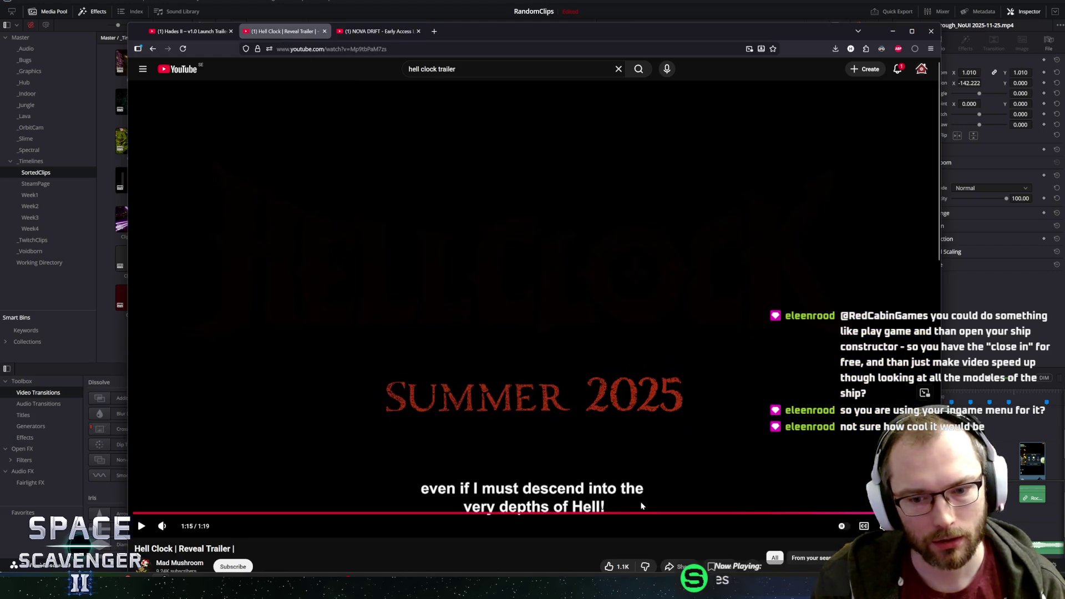
{"action": "left_click_drag", "start_coordinate": [612, 513], "coordinate": [424, 512]}
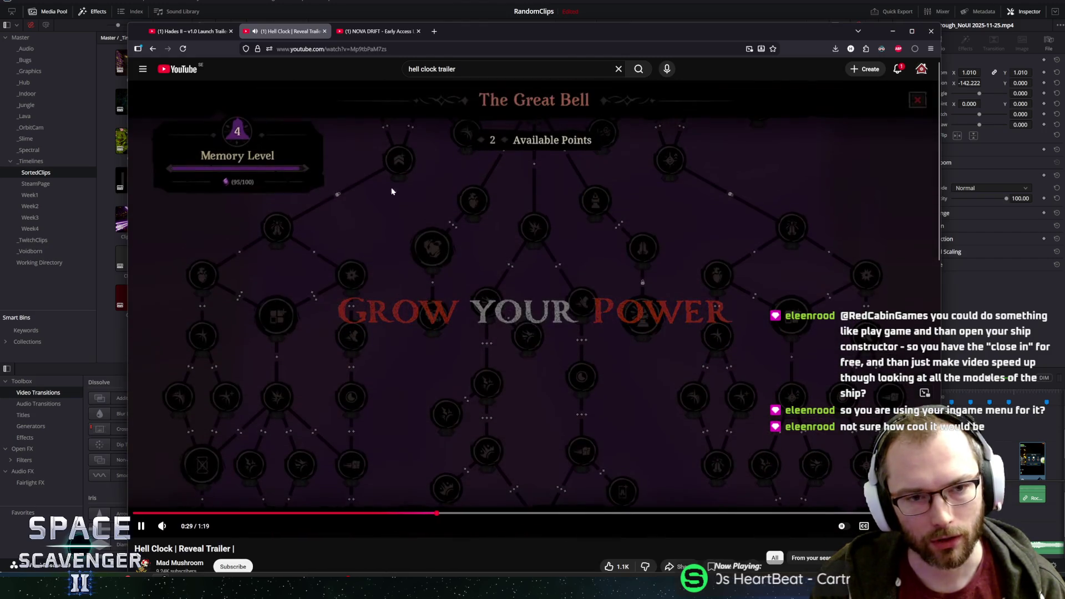
Return to the Nova Drift trailer, seek to its module section, and pause at 0:49 on the Sentinel list.
{"action": "left_click", "coordinate": [370, 31]}
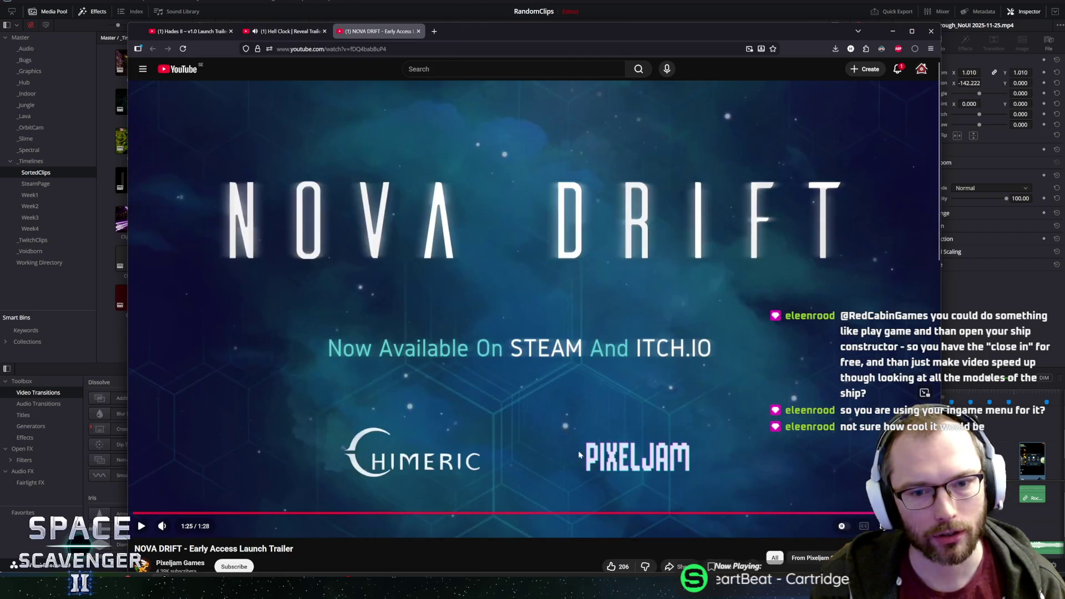
{"action": "left_click", "coordinate": [428, 342]}
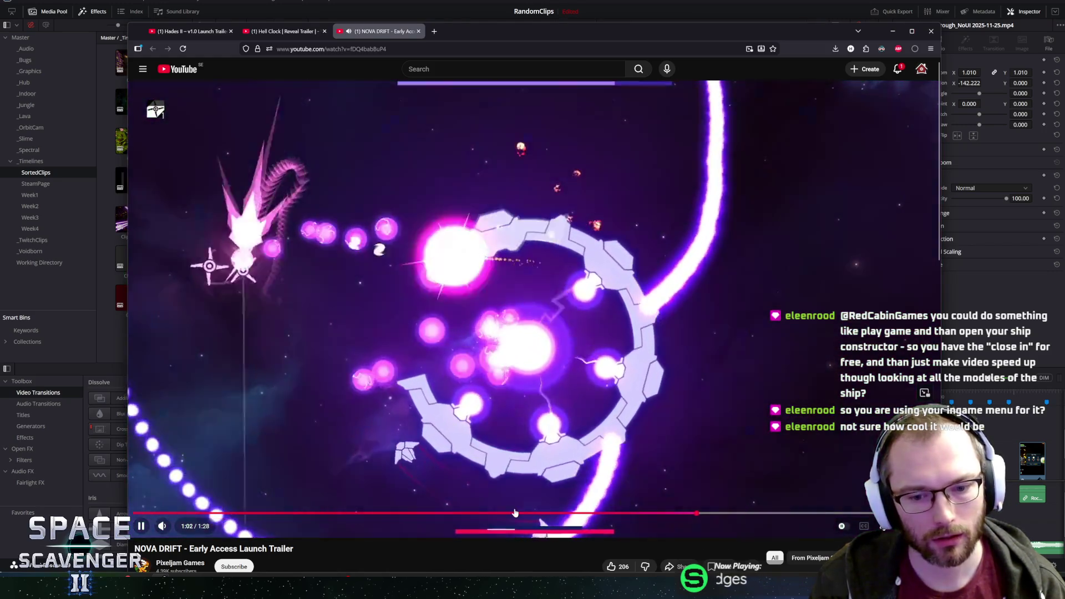
{"action": "left_click", "coordinate": [515, 512]}
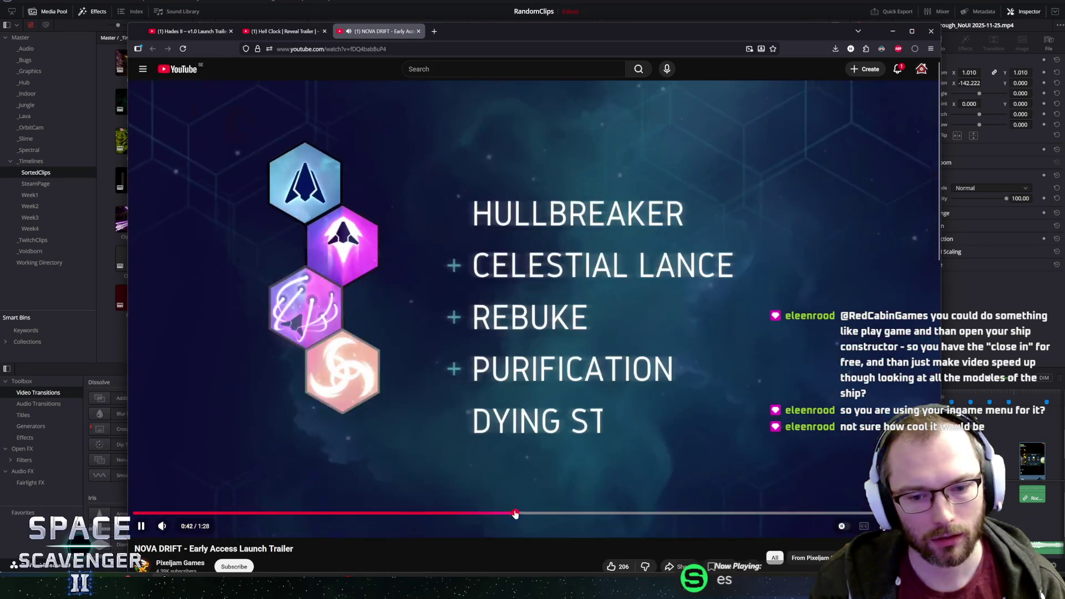
{"action": "left_click", "coordinate": [472, 306]}
{"action": "key", "text": "Left"}
{"action": "left_click", "coordinate": [463, 304]}
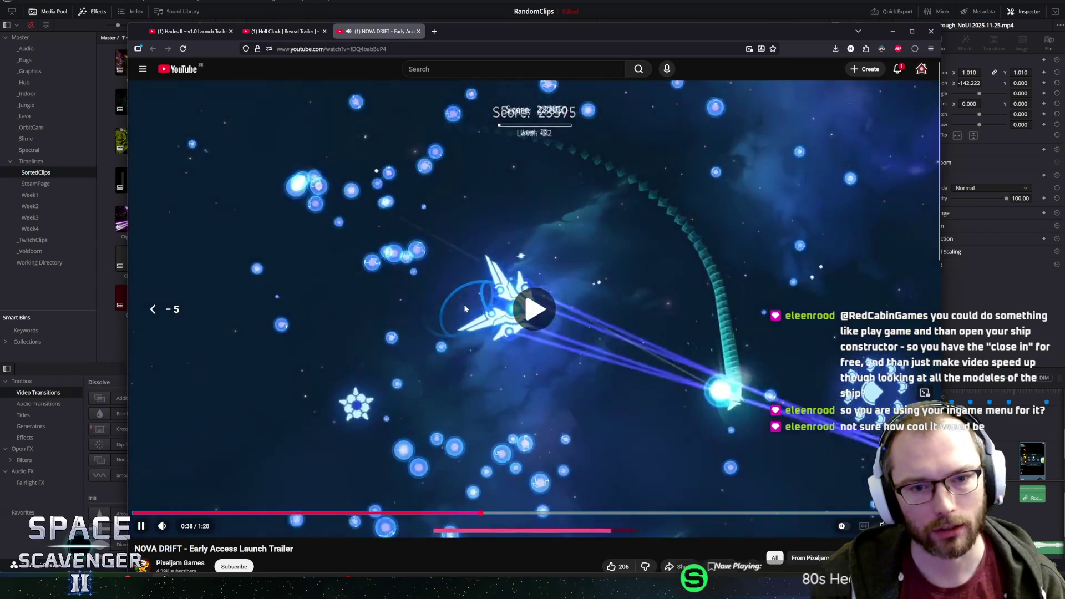
{"action": "left_click", "coordinate": [502, 309]}
{"action": "left_click", "coordinate": [504, 305]}
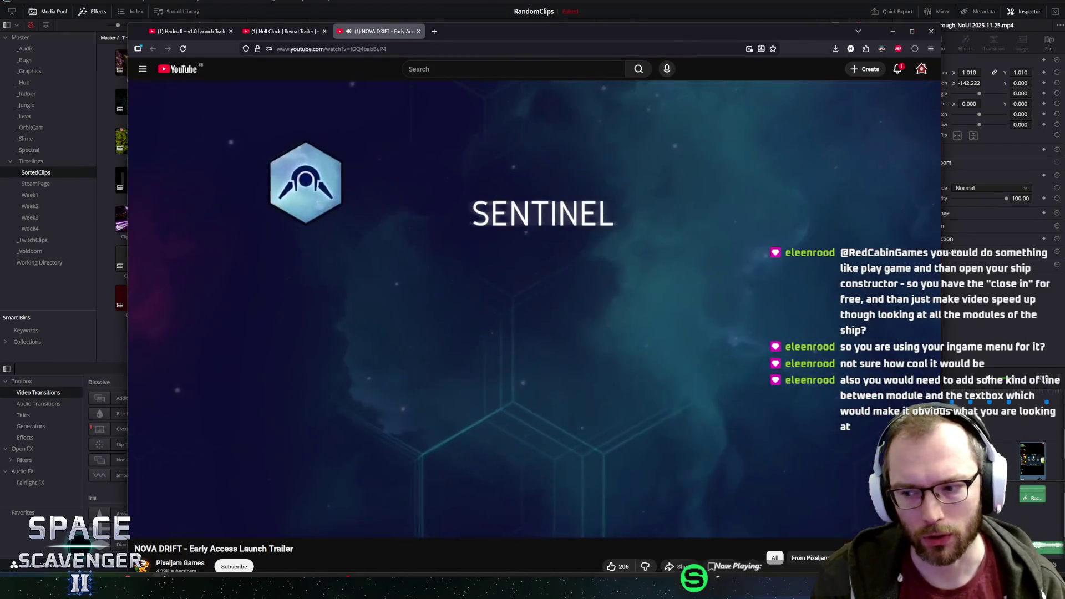
{"action": "left_click", "coordinate": [650, 309]}
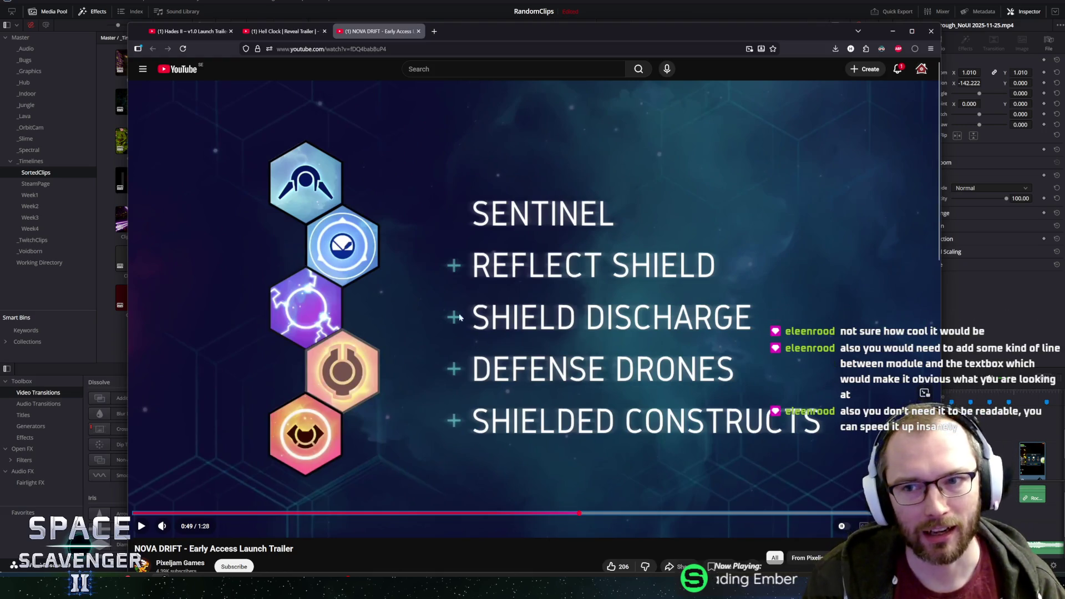
Play the Nova Drift trailer briefly and pause at 0:51 on the Press Space to Upgrade scene.
{"action": "left_click", "coordinate": [414, 314]}
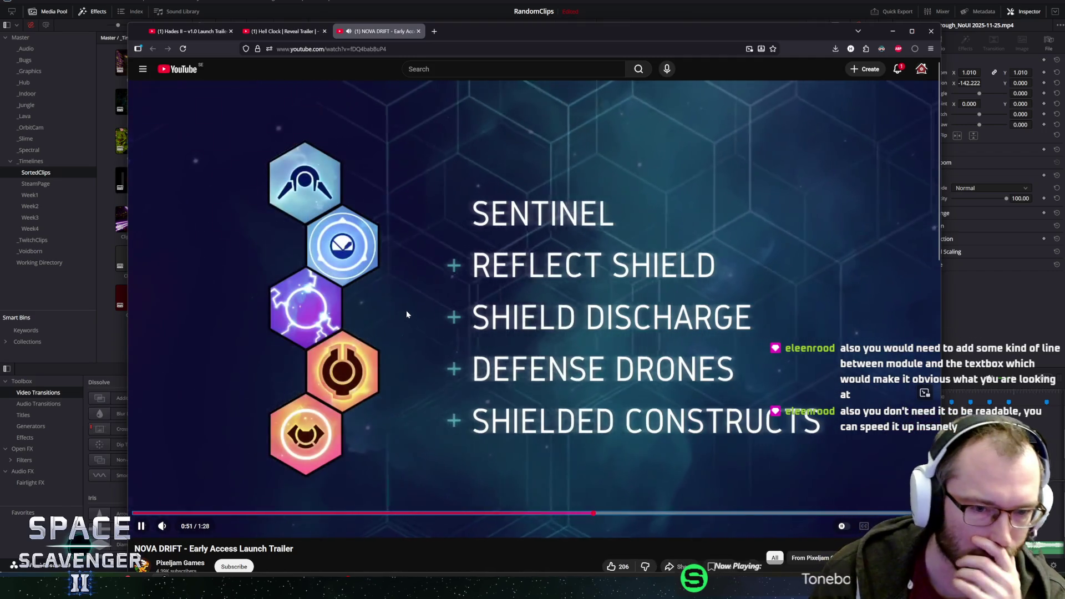
{"action": "left_click", "coordinate": [407, 312]}
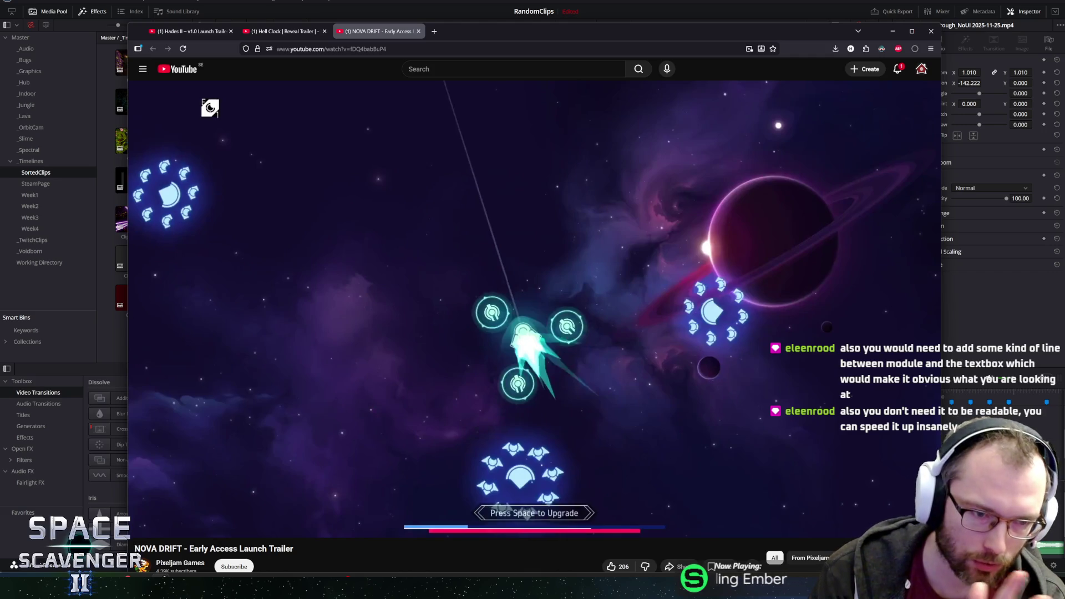
{"action": "mouse_move", "coordinate": [340, 362]}
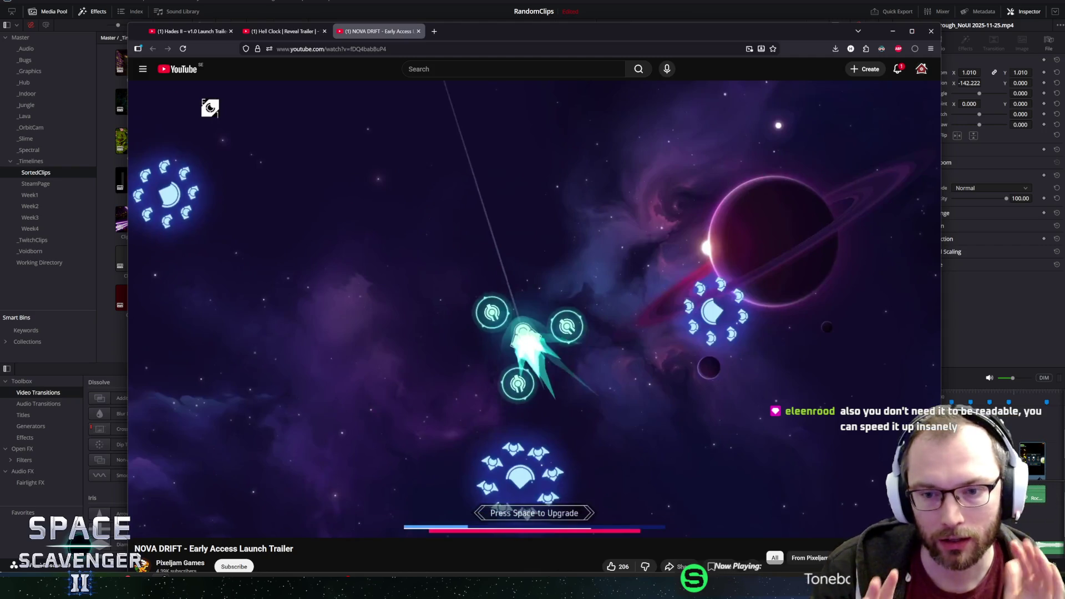
{"action": "mouse_move", "coordinate": [556, 257]}
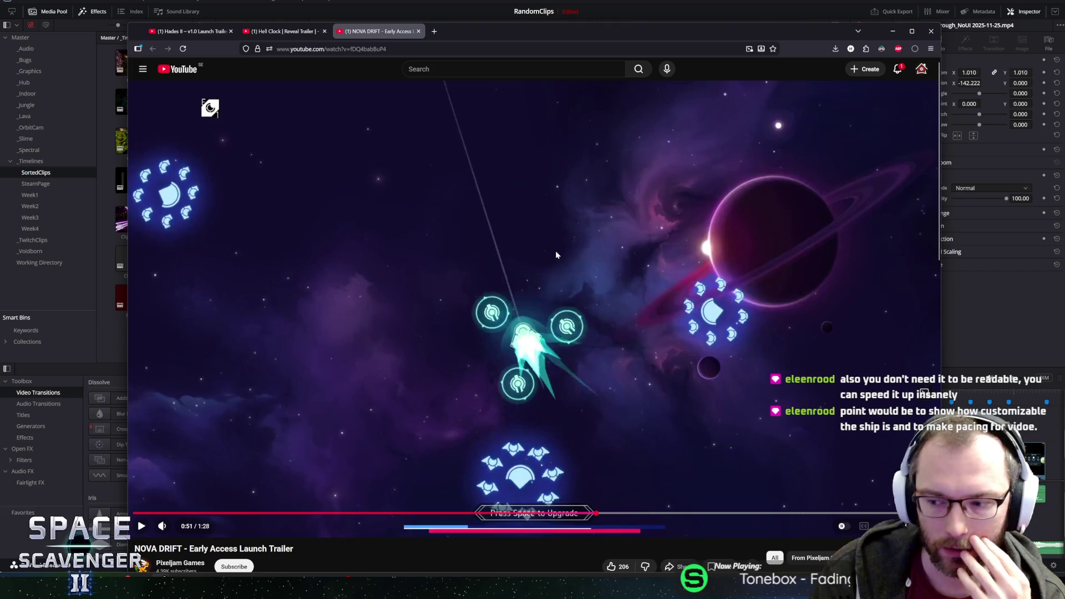
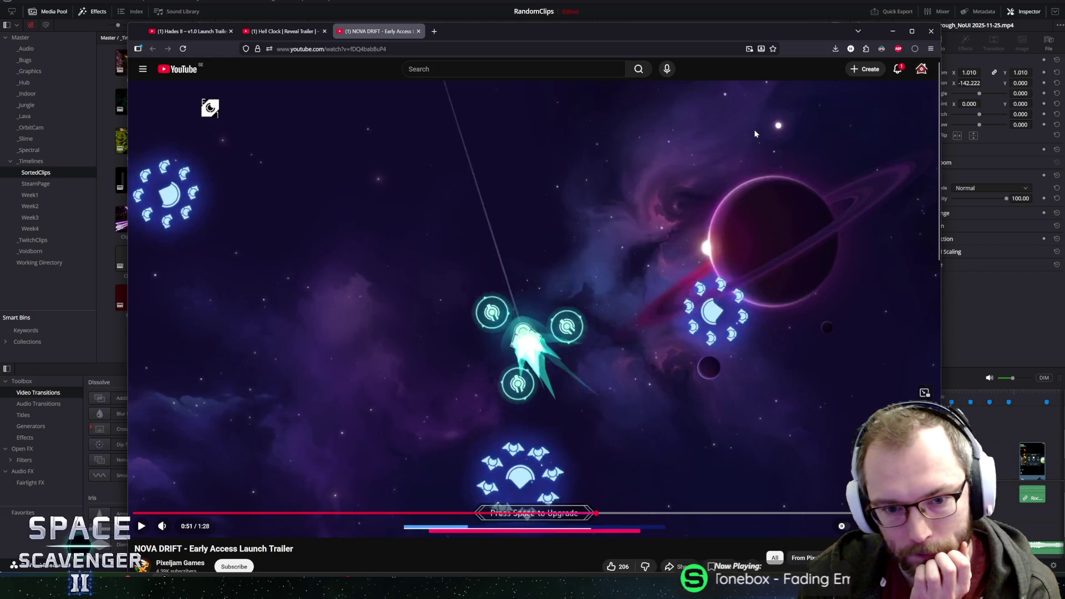
Bring DaVinci Resolve's trailer timeline to the front over the YouTube NOVA DRIFT trailer.
{"action": "left_click", "coordinate": [400, 17]}
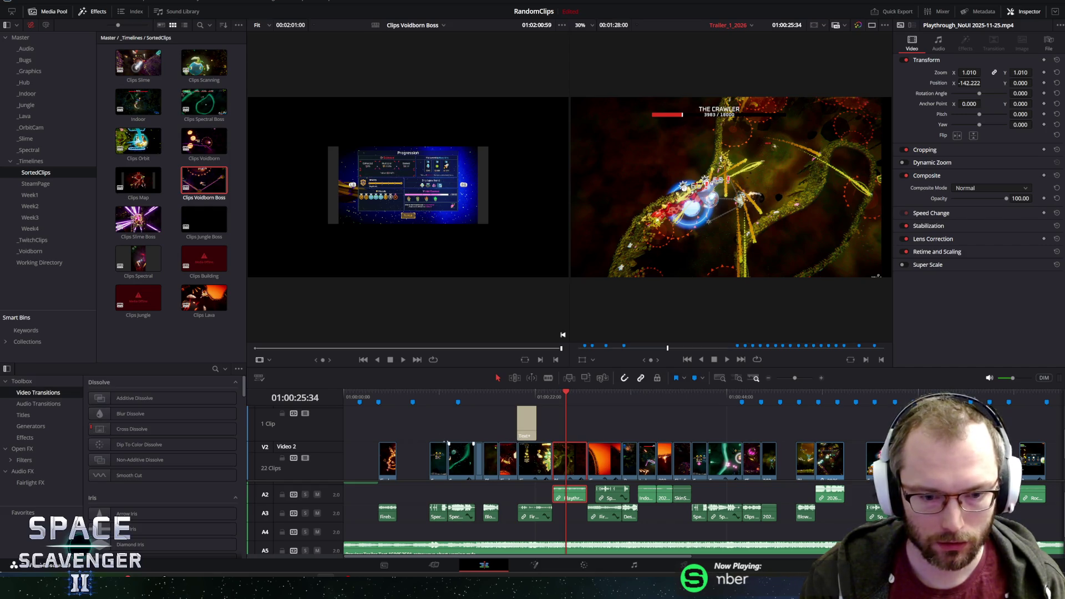
Return near the trailer start, make the timeline taller and reveal the Video 1 track.
{"action": "mouse_move", "coordinate": [379, 401]}
{"action": "left_mouse_down"}
{"action": "mouse_move", "coordinate": [345, 395]}
{"action": "mouse_move", "coordinate": [398, 394]}
{"action": "left_mouse_up"}
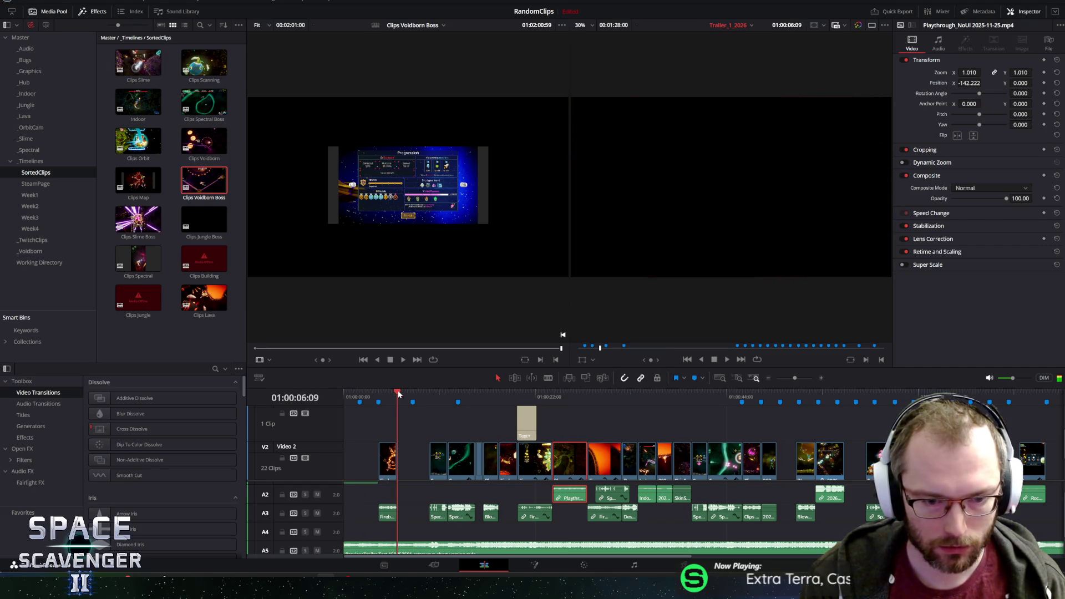
{"action": "scroll", "coordinate": [421, 513], "scroll_direction": "down", "scroll_amount": 1}
{"action": "scroll", "coordinate": [419, 468], "scroll_direction": "up", "scroll_amount": 1}
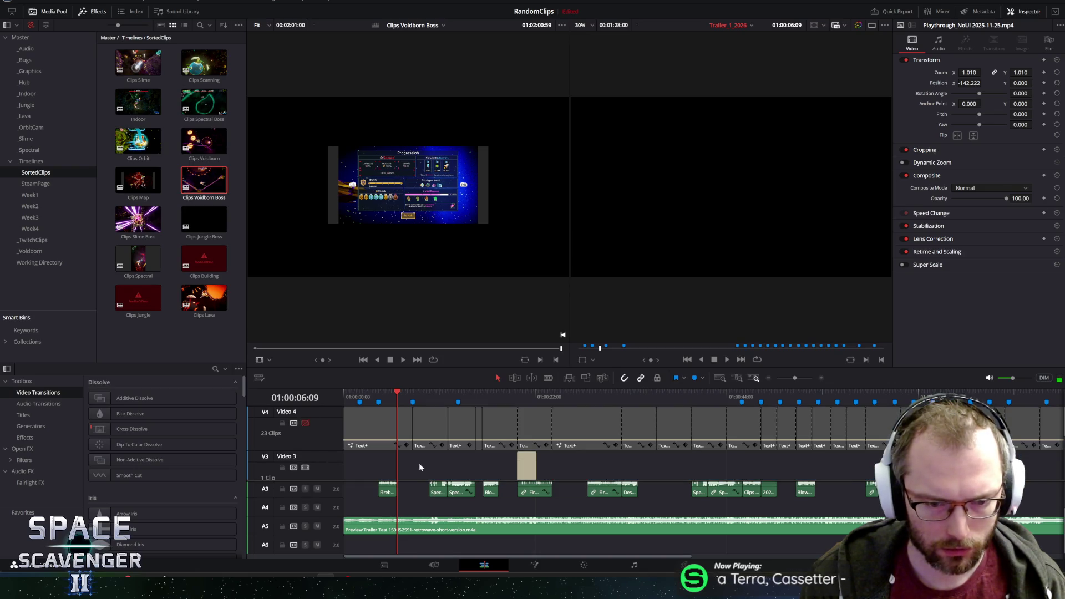
{"action": "left_click_drag", "start_coordinate": [439, 366], "coordinate": [430, 271]}
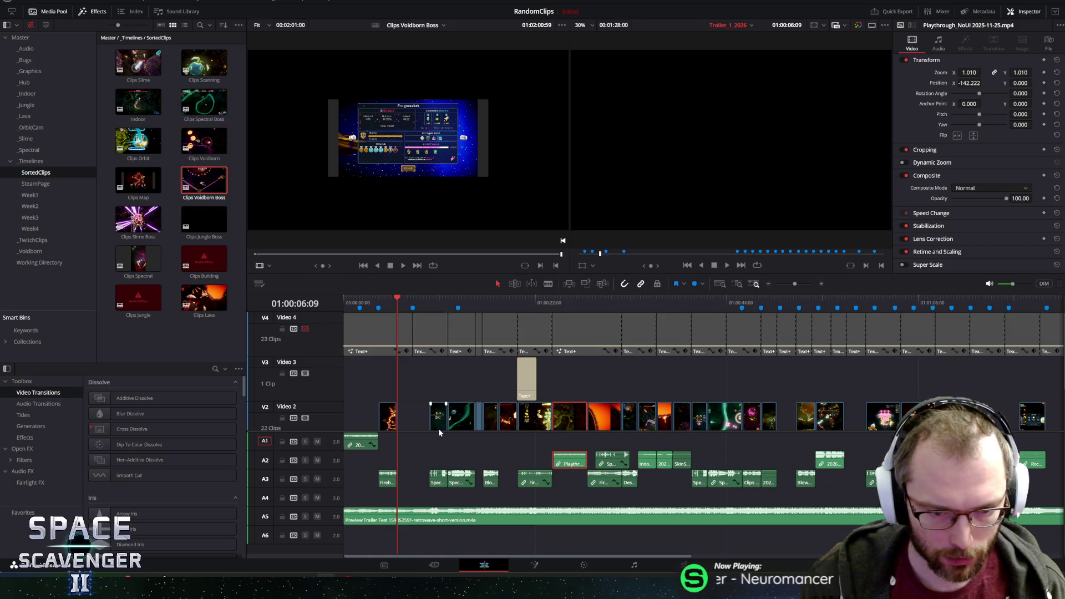
{"action": "left_click_drag", "start_coordinate": [439, 432], "coordinate": [437, 468]}
{"action": "scroll", "coordinate": [423, 433], "scroll_direction": "down", "scroll_amount": 1}
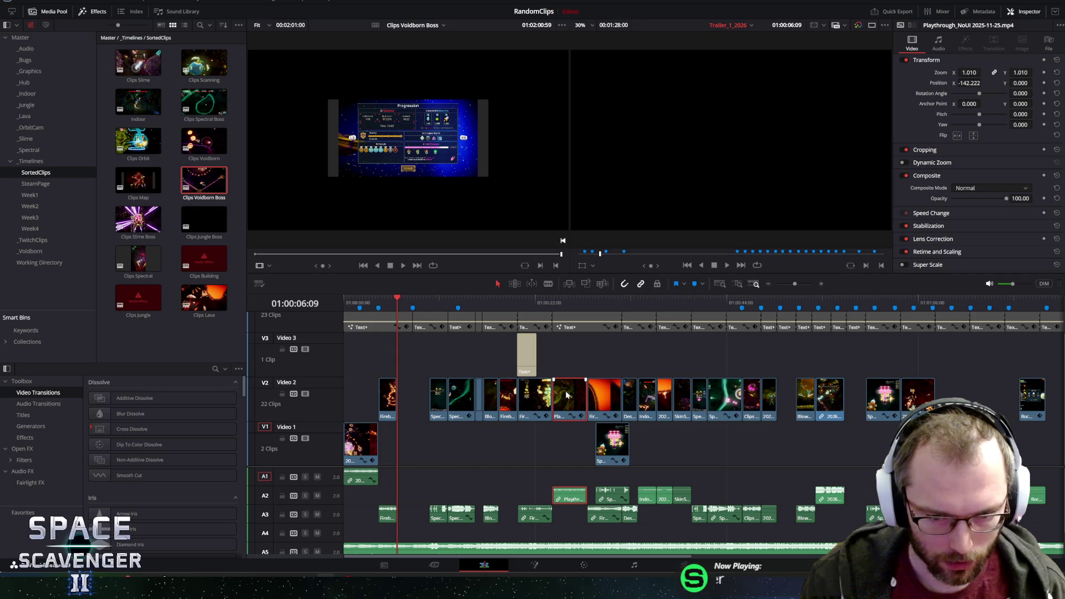
Paste the matched Playthrough clip and move it from Video 2 onto Video 1 near the start.
{"action": "left_click", "coordinate": [952, 302]}
{"action": "key", "text": "ctrl+v"}
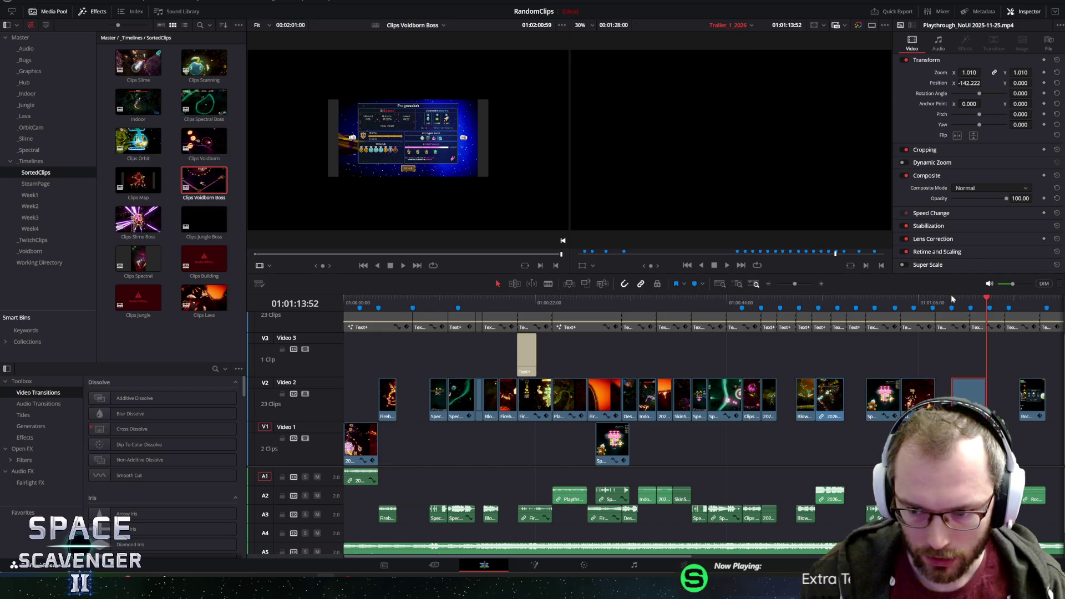
{"action": "mouse_move", "coordinate": [954, 402]}
{"action": "left_mouse_down"}
{"action": "mouse_move", "coordinate": [799, 401]}
{"action": "mouse_move", "coordinate": [516, 446]}
{"action": "mouse_move", "coordinate": [405, 449]}
{"action": "left_mouse_up"}
Zoom in on the trailer opening, review it, and trim the Playthrough clip's end shorter.
{"action": "key", "text": "ctrl+equal"}
{"action": "key", "text": "ctrl+equal"}
{"action": "key", "text": "ctrl+equal"}
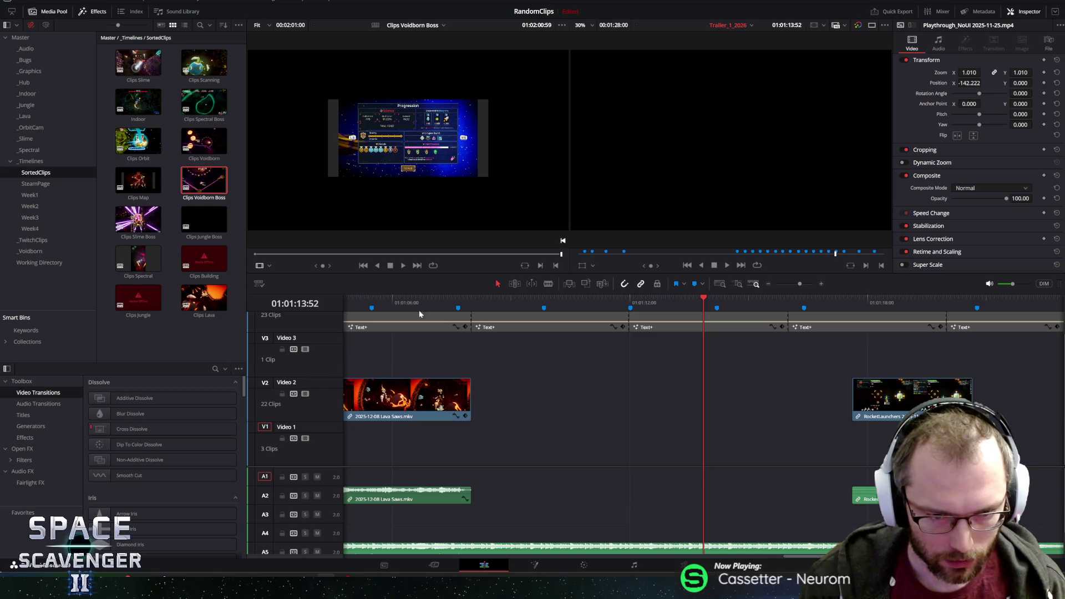
{"action": "key", "text": "Home"}
{"action": "key", "text": "space"}
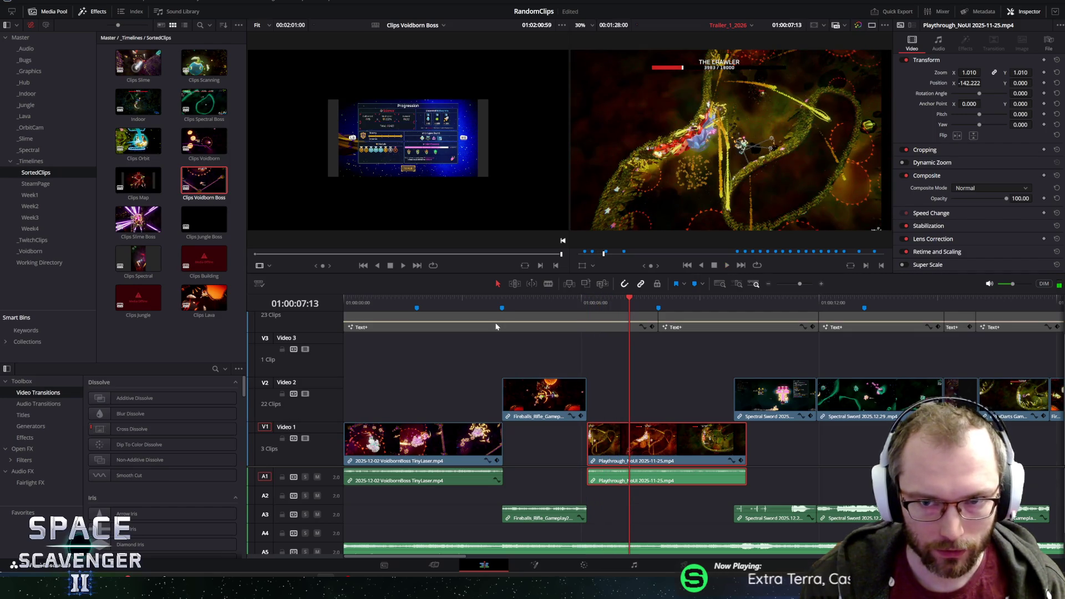
{"action": "left_click", "coordinate": [567, 301]}
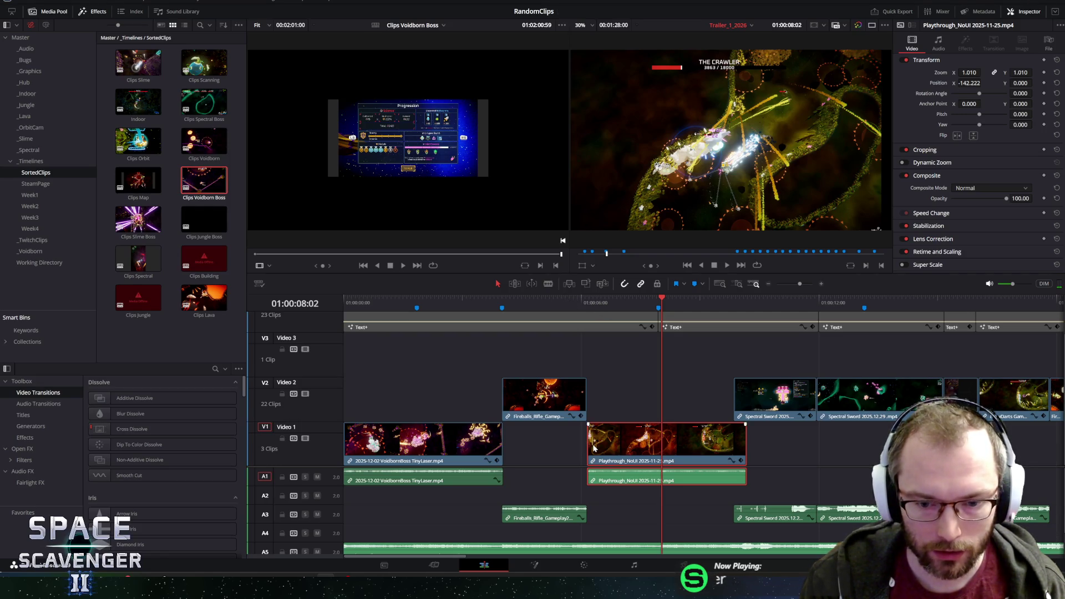
{"action": "left_click_drag", "start_coordinate": [589, 444], "coordinate": [620, 442]}
{"action": "left_click_drag", "start_coordinate": [716, 452], "coordinate": [730, 452]}
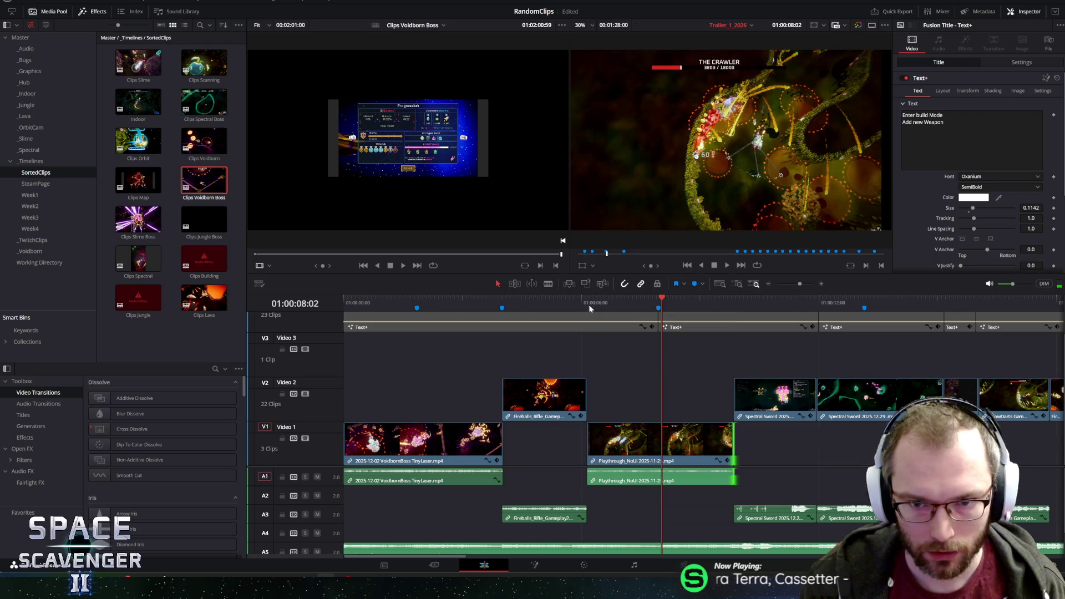
Set the Playthrough clip's Inspector Zoom to 1.620, replay it, and fit the whole edit into view.
{"action": "left_click", "coordinate": [617, 426]}
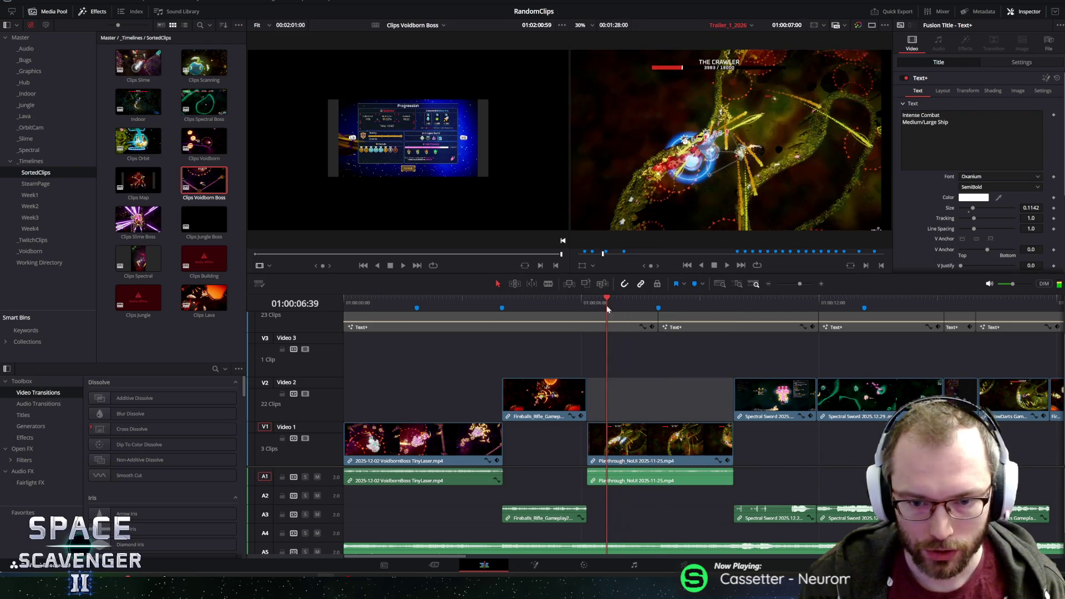
{"action": "left_click_drag", "start_coordinate": [970, 72], "coordinate": [983, 72]}
{"action": "left_click_drag", "start_coordinate": [571, 300], "coordinate": [541, 298]}
{"action": "key", "text": "space"}
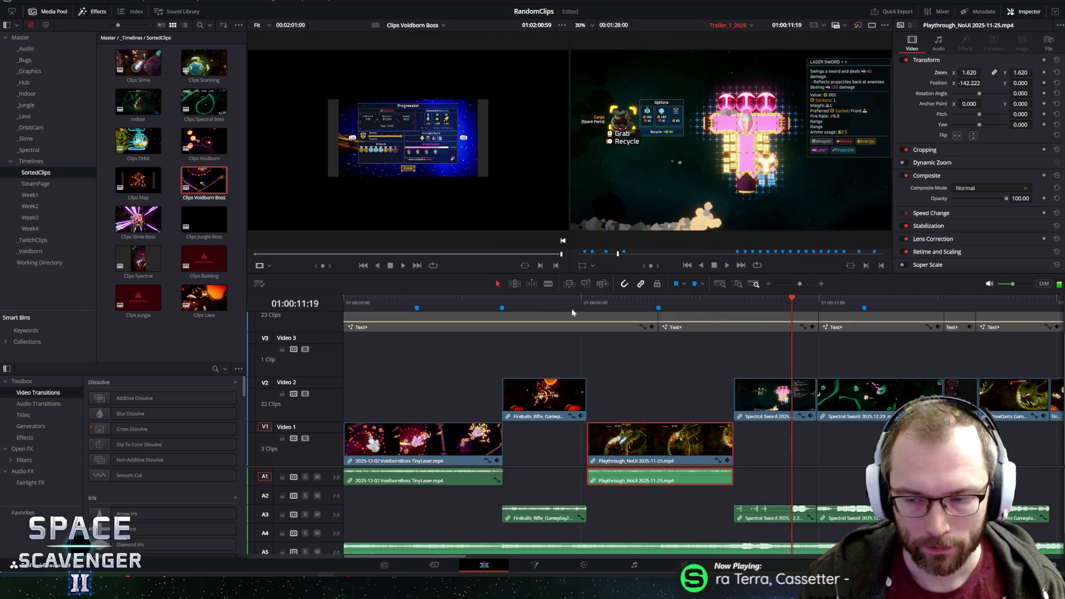
{"action": "key", "text": "shift+z"}
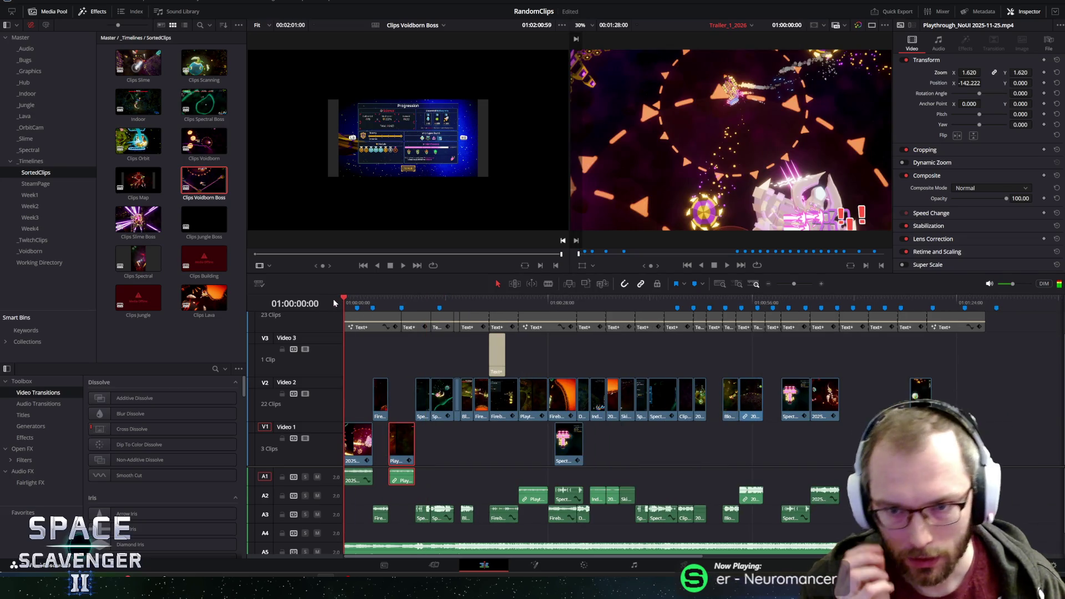
{"action": "key", "text": "space"}
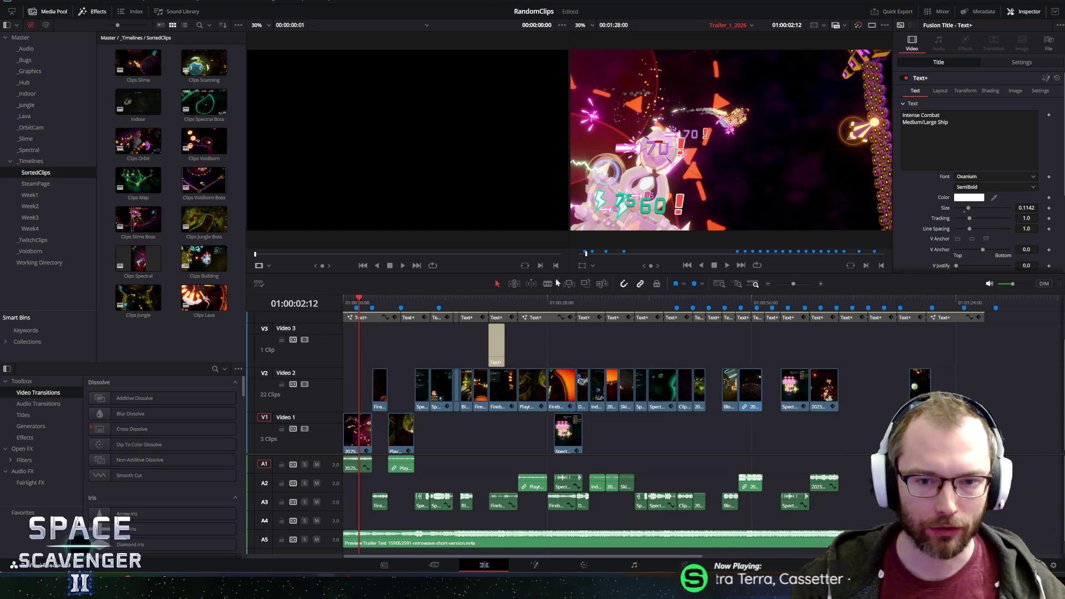
Make the viewers taller, play the trailer's opening and zoom the timeline in on it.
{"action": "left_click_drag", "start_coordinate": [569, 278], "coordinate": [574, 325]}
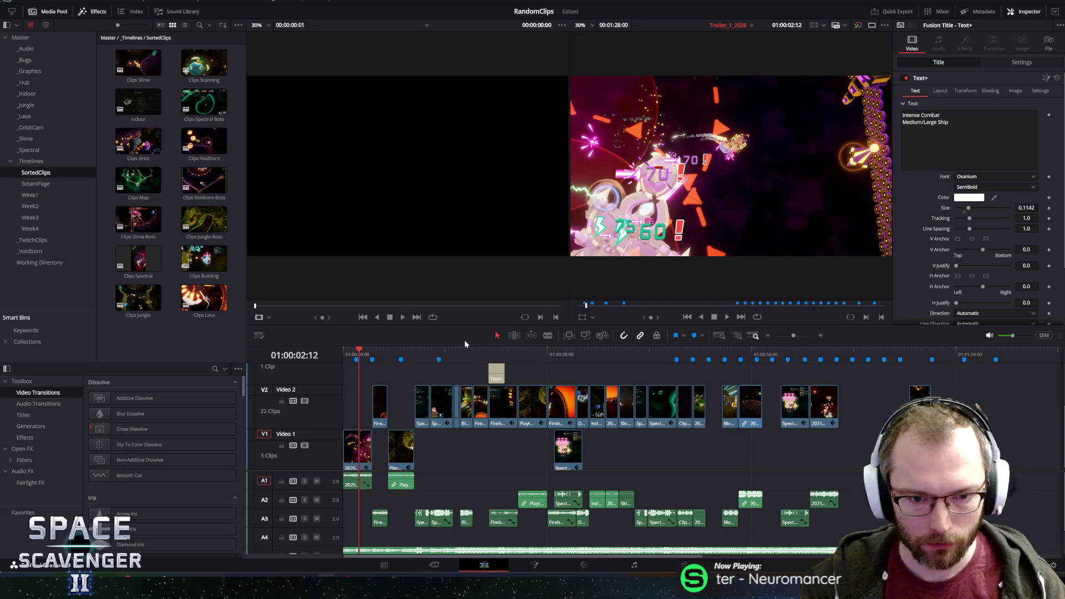
{"action": "left_click", "coordinate": [351, 354]}
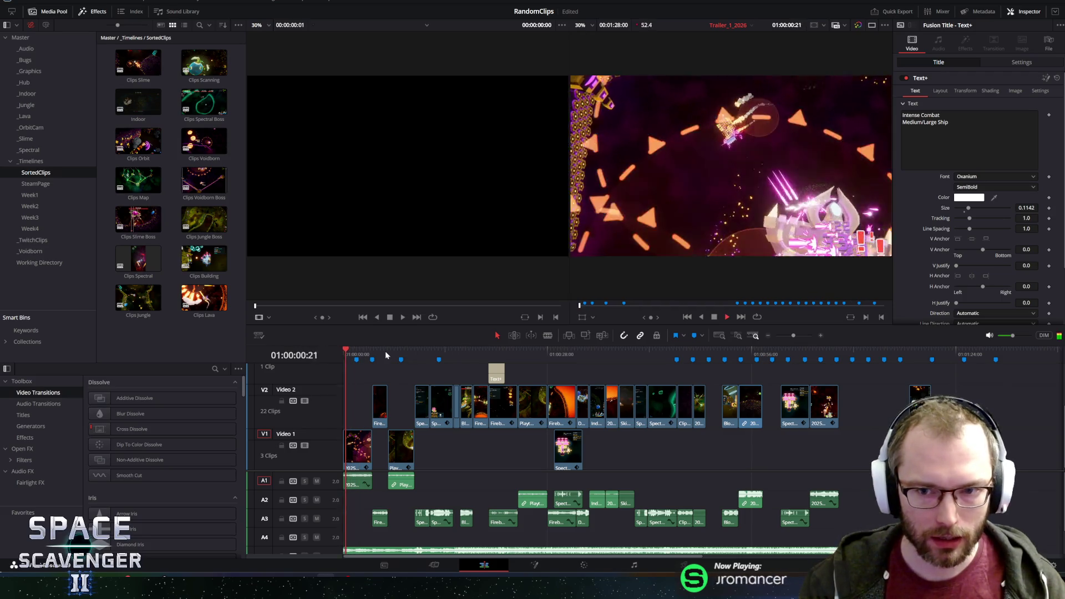
{"action": "key", "text": "space"}
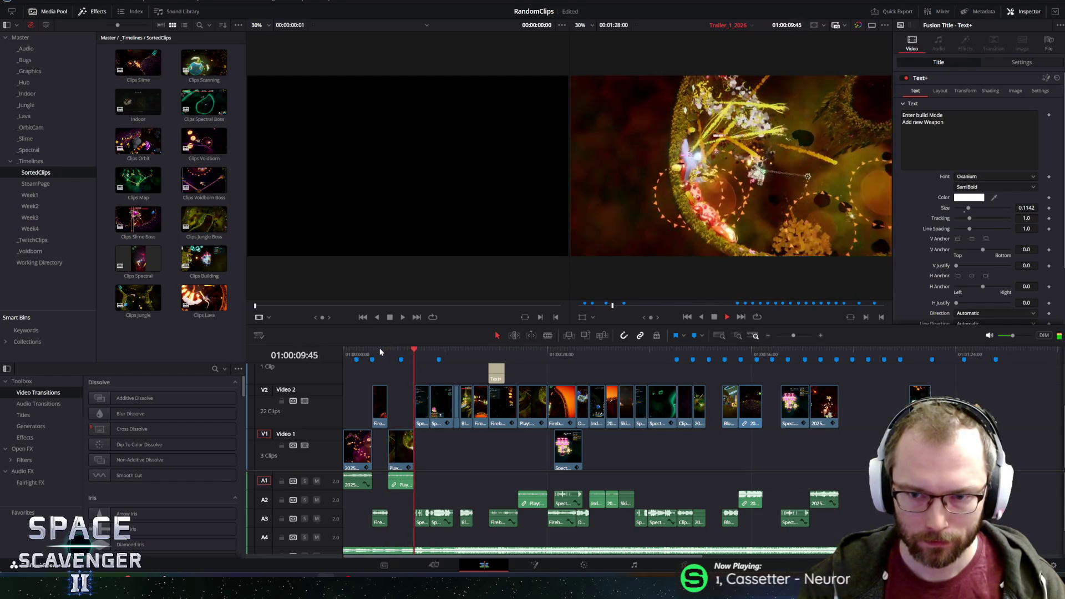
{"action": "scroll", "coordinate": [416, 412], "scroll_direction": "up", "scroll_amount": 5}
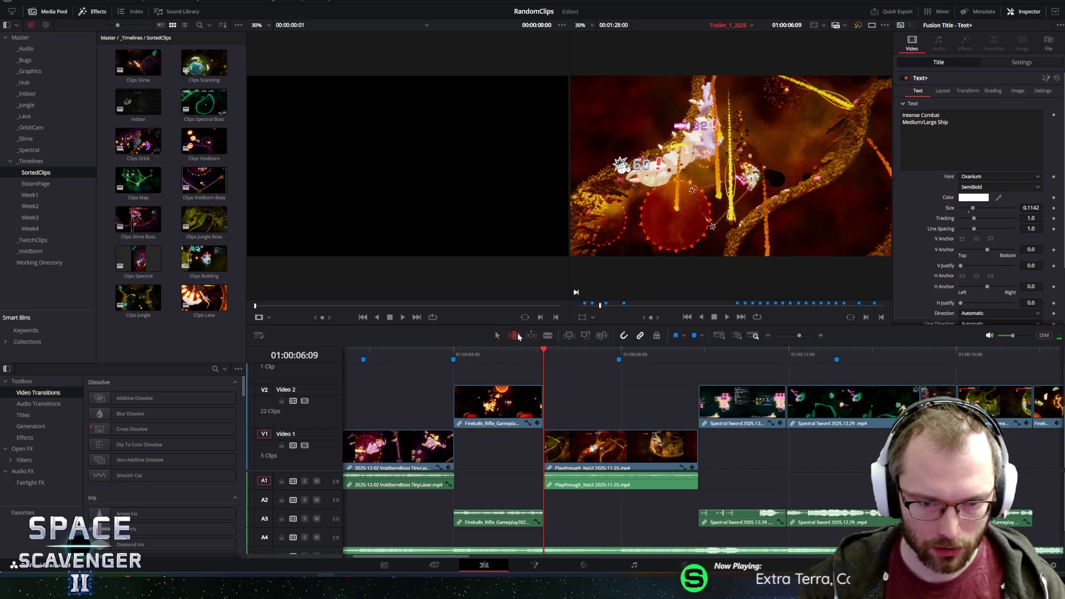
Slip the Playthrough clip on Video 1 three times, replaying the opening after each adjustment.
{"action": "left_click_drag", "start_coordinate": [636, 444], "coordinate": [592, 439]}
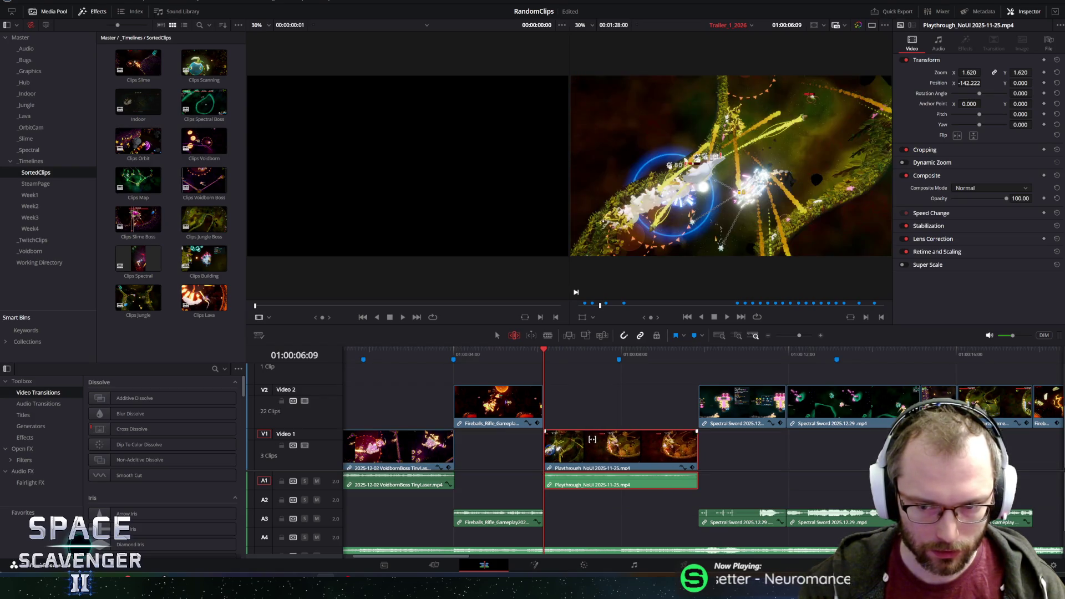
{"action": "left_click", "coordinate": [528, 350]}
{"action": "key", "text": "space"}
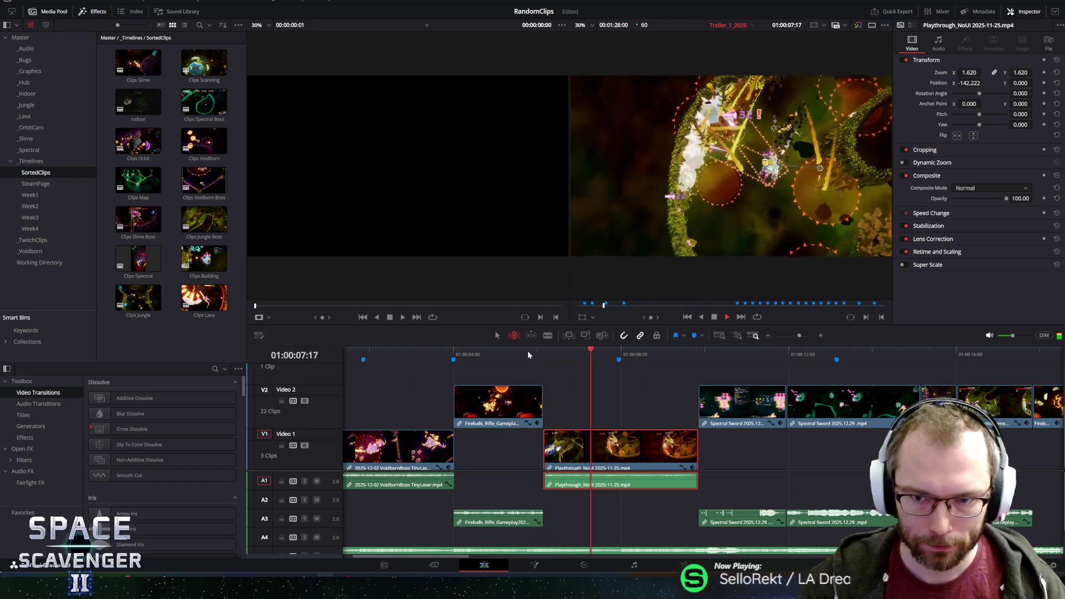
{"action": "left_click_drag", "start_coordinate": [584, 442], "coordinate": [580, 448]}
{"action": "left_click", "coordinate": [512, 352]}
{"action": "key", "text": "space"}
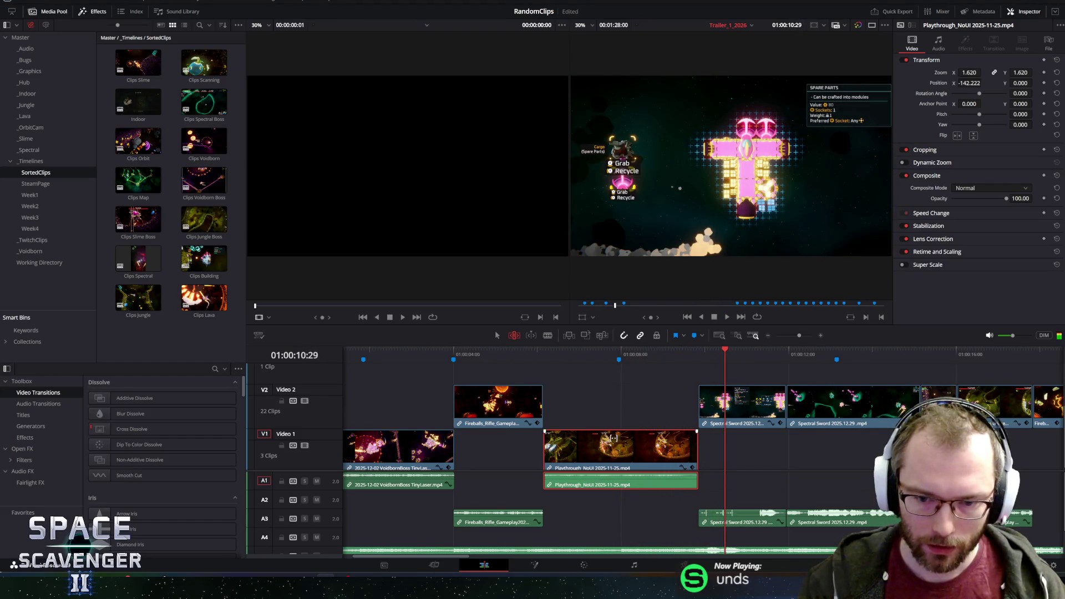
{"action": "left_click_drag", "start_coordinate": [588, 443], "coordinate": [614, 445]}
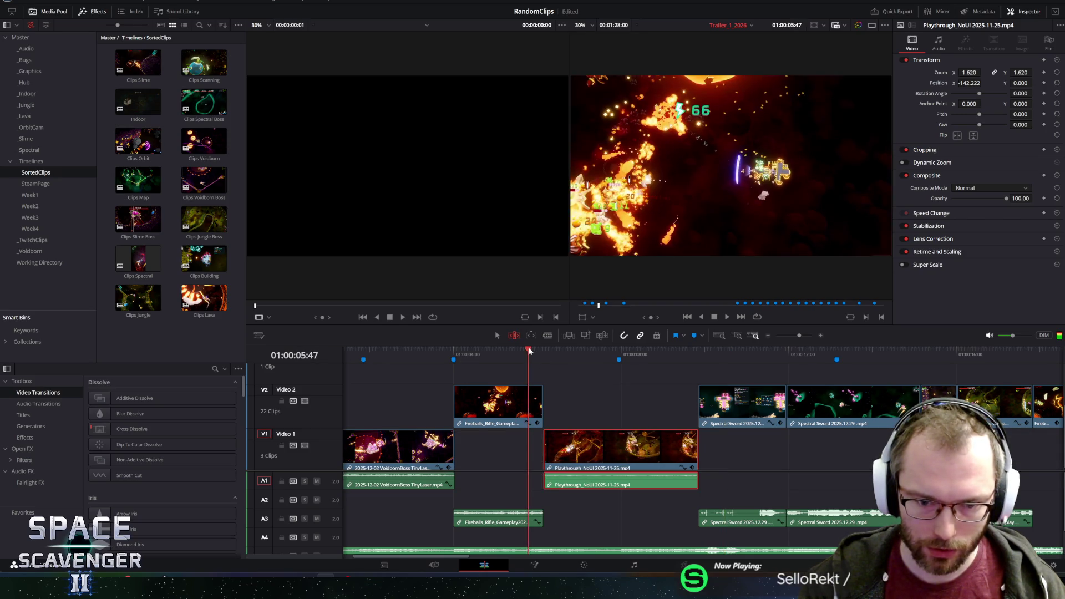
{"action": "key", "text": "space"}
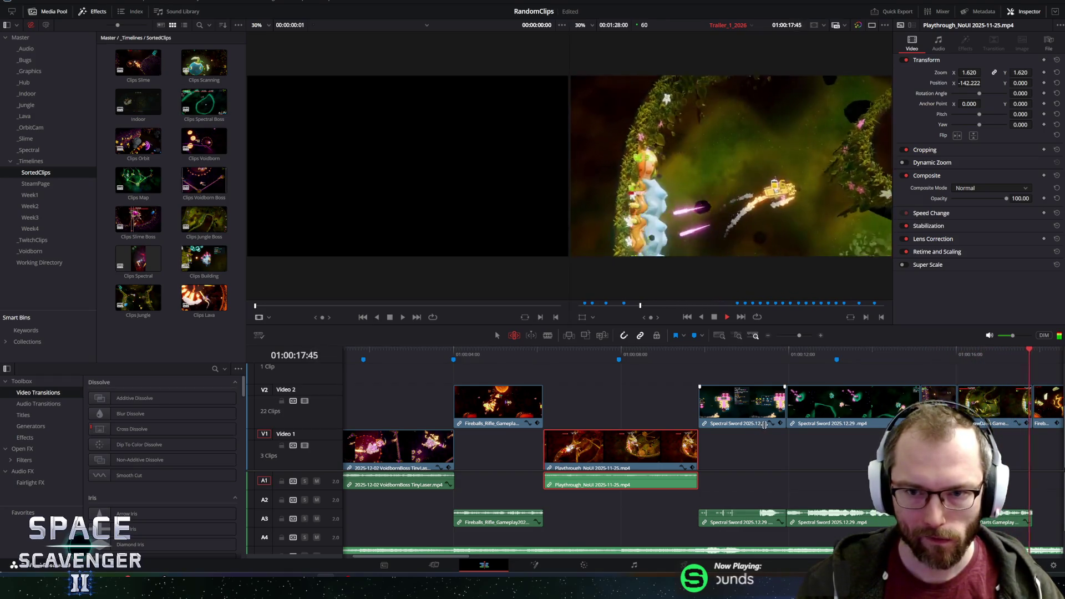
{"action": "key", "text": "space"}
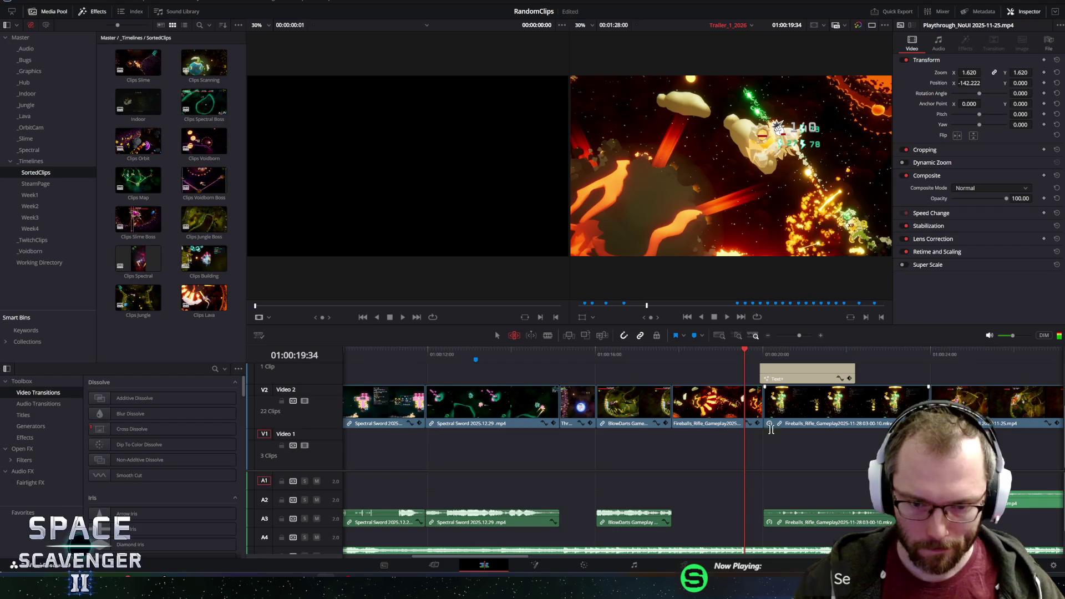
Resume playback of the Trailer_1_2026 timeline and scroll through it to review the edit.
{"action": "scroll", "coordinate": [561, 373], "scroll_direction": "down", "scroll_amount": 5}
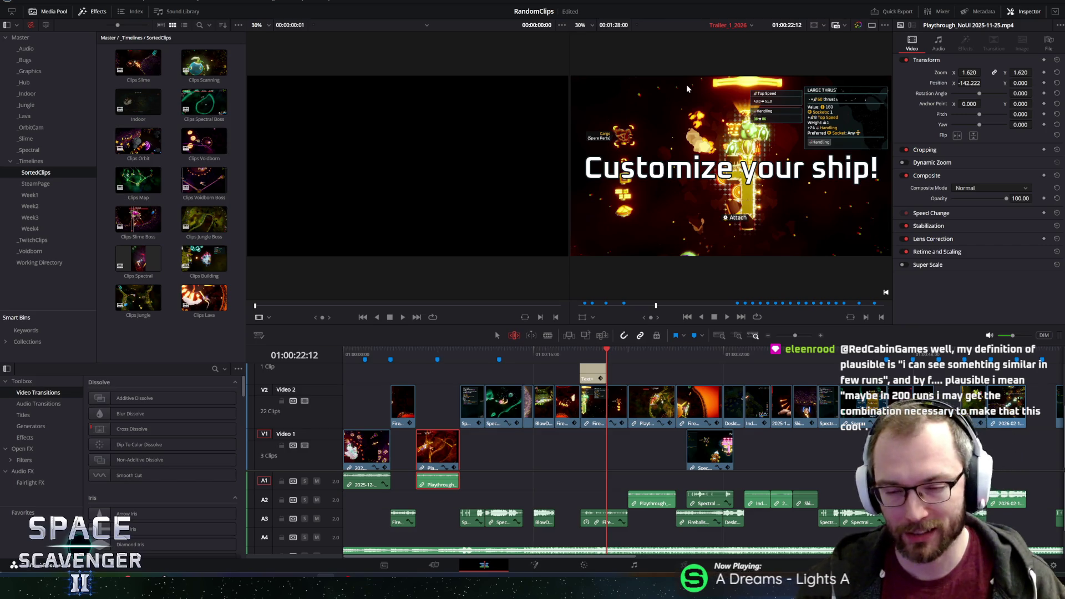
{"action": "key", "text": "space"}
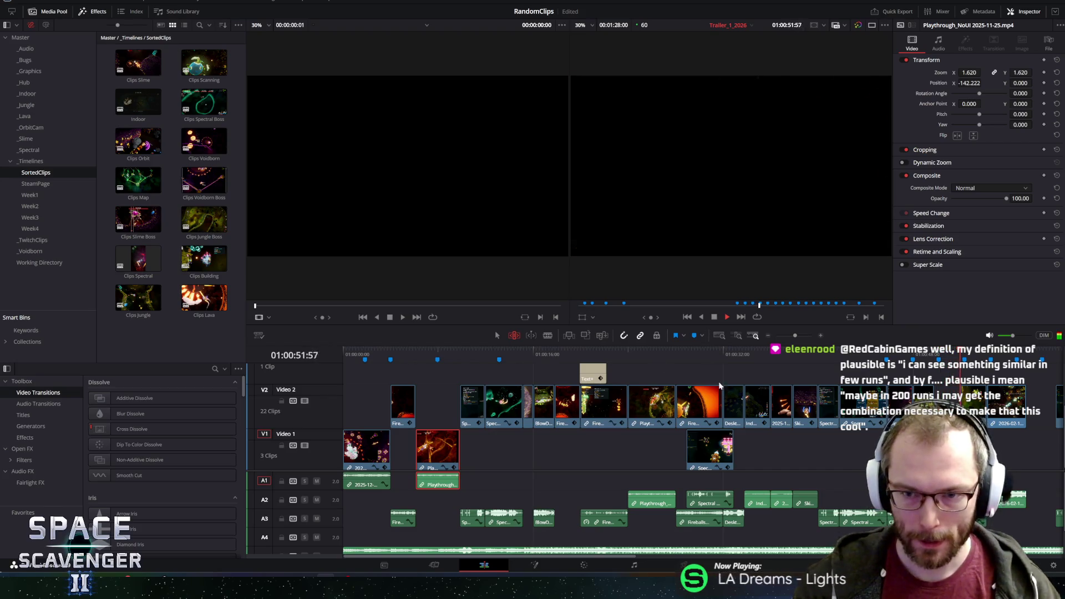
{"action": "scroll", "coordinate": [837, 442], "scroll_direction": "down", "scroll_amount": 1}
{"action": "scroll", "coordinate": [668, 375], "scroll_direction": "down", "scroll_amount": 2}
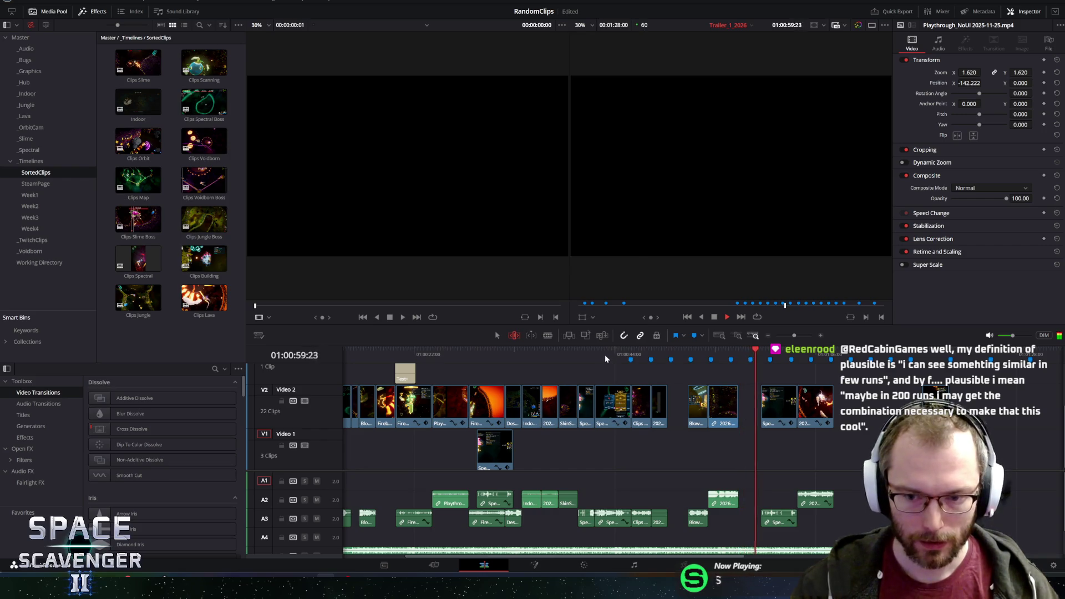
Select the 2026-02-10 gameplay clip and lower its Inspector audio Volume to -5.0.
{"action": "left_click", "coordinate": [722, 489]}
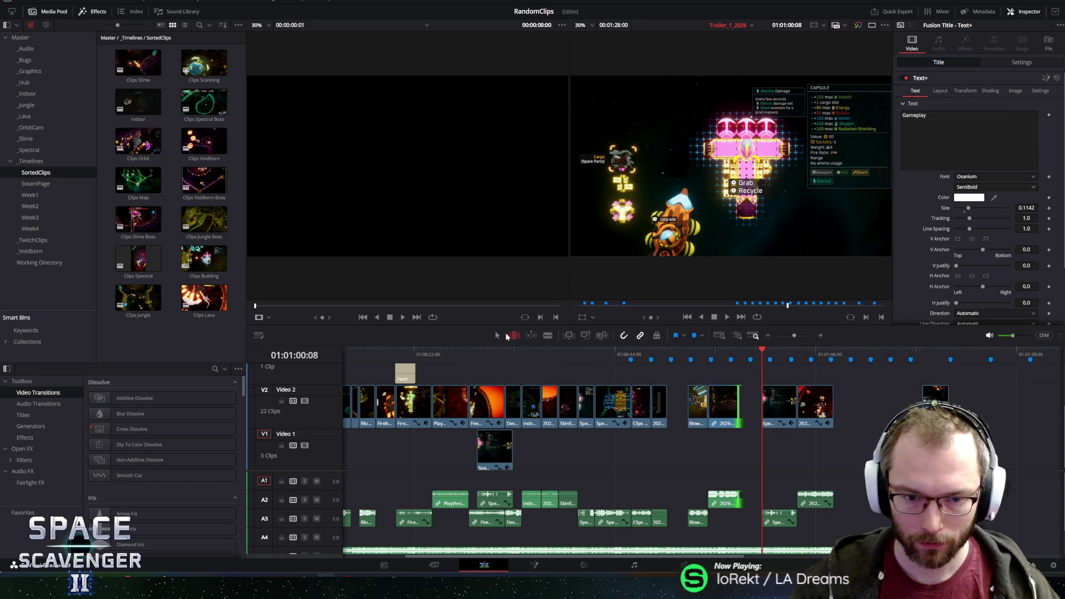
{"action": "left_click", "coordinate": [724, 499]}
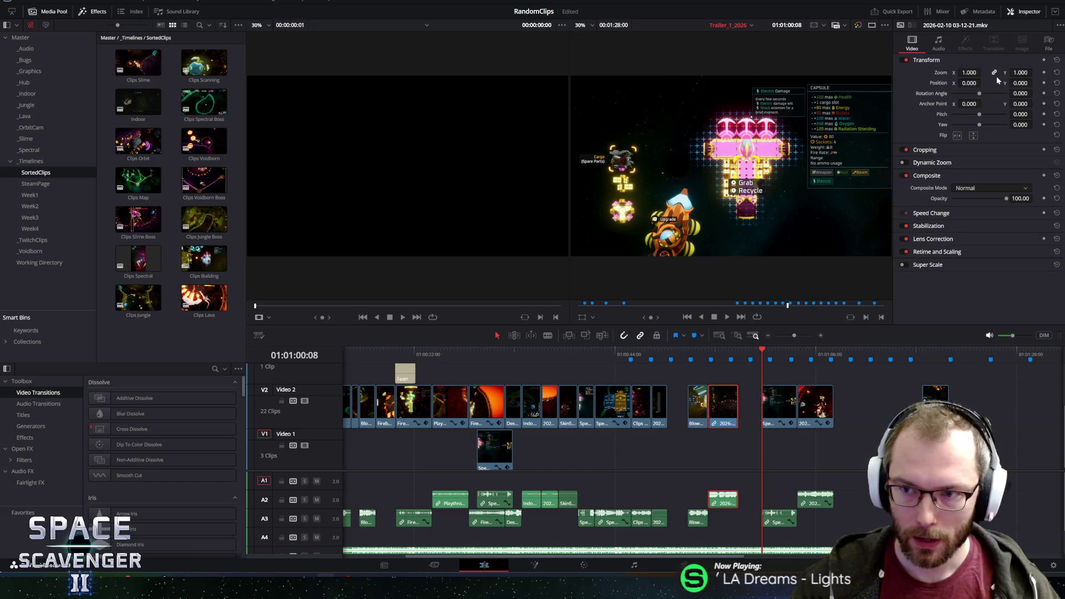
{"action": "left_click", "coordinate": [945, 48]}
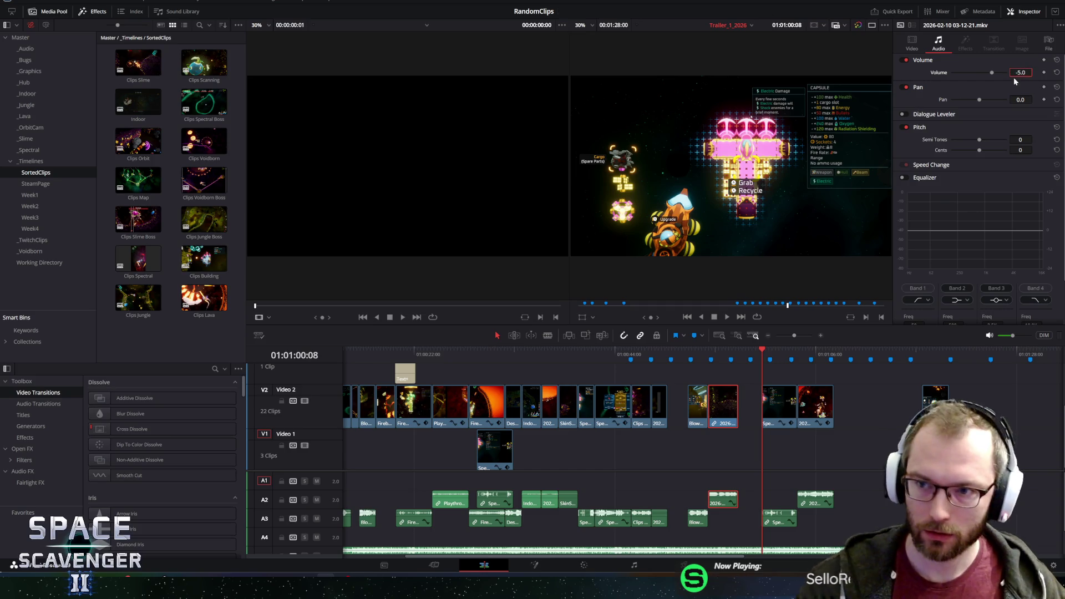
Play back the section around 01:01:00:00 and the 01:01:04:00 clip boundary to review the change.
{"action": "left_click", "coordinate": [700, 359]}
{"action": "key", "text": "space"}
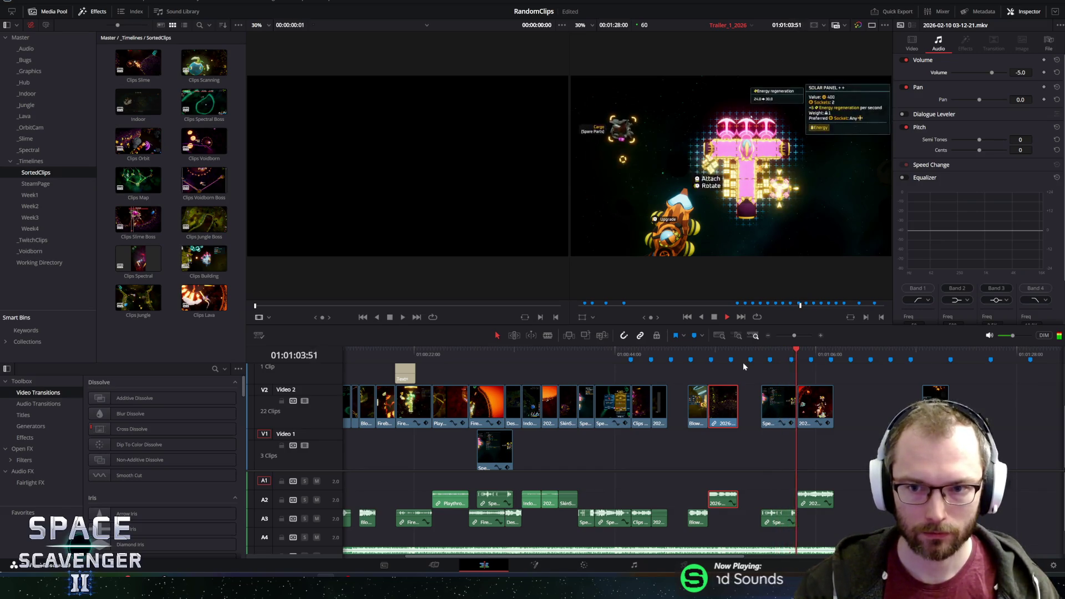
{"action": "key", "text": "space"}
{"action": "left_click", "coordinate": [761, 356]}
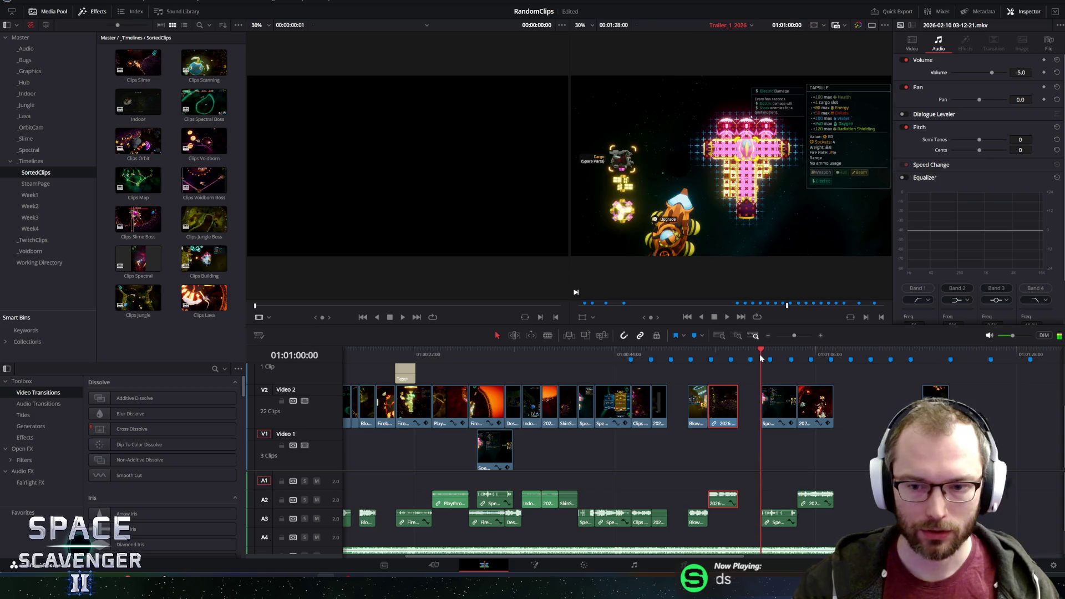
{"action": "key", "text": "space"}
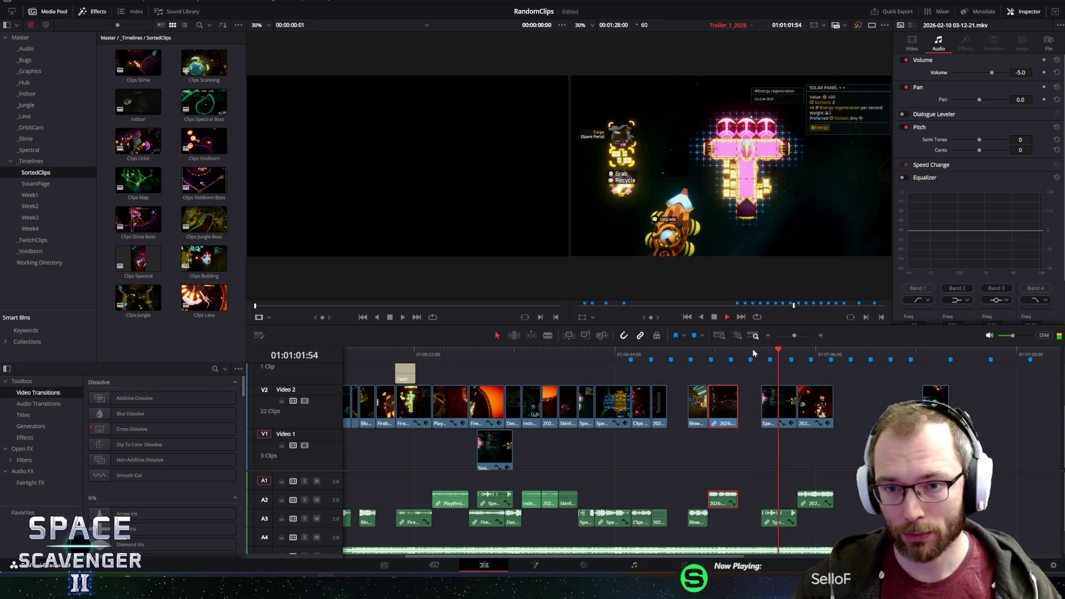
{"action": "key", "text": "space"}
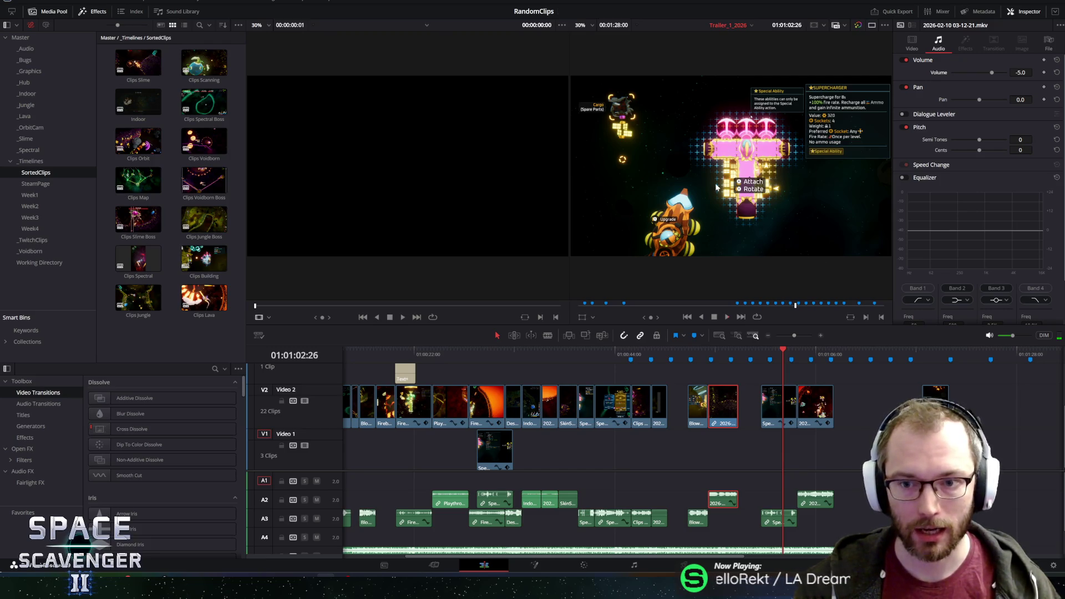
{"action": "key", "text": "space"}
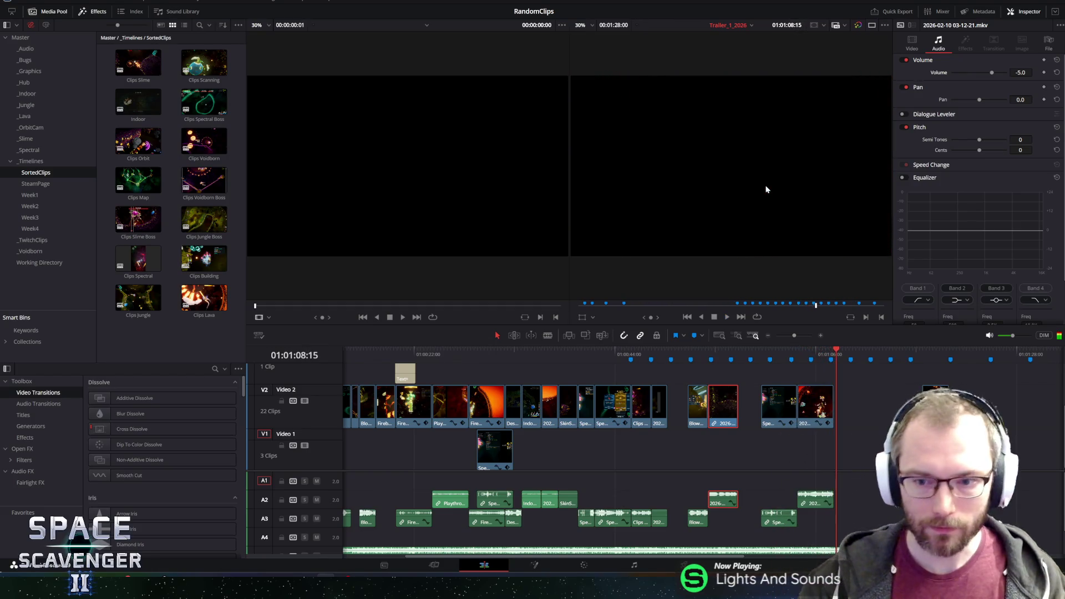
{"action": "left_click", "coordinate": [799, 351]}
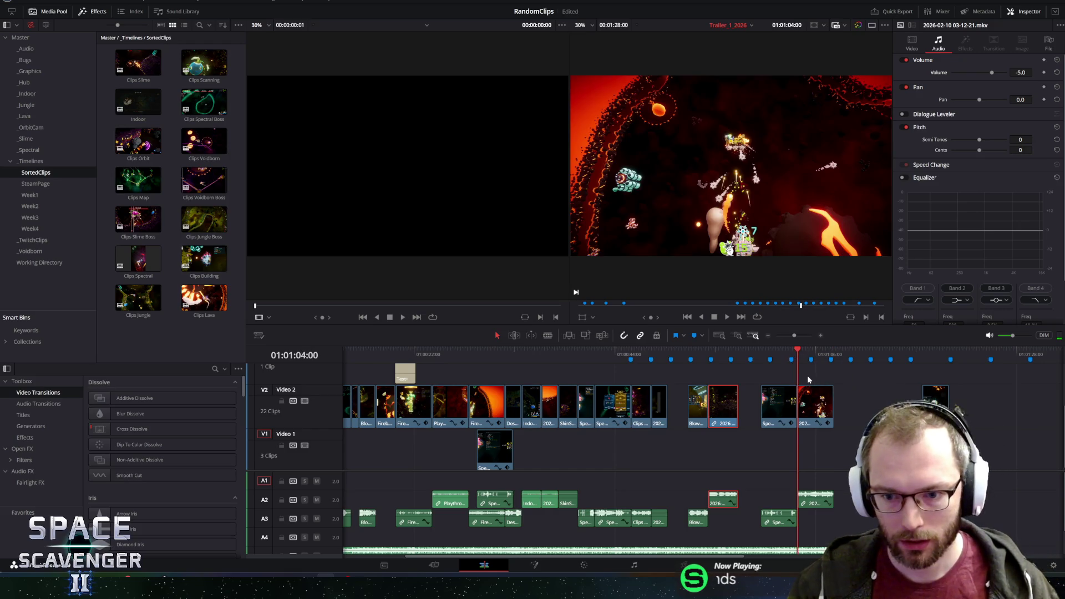
{"action": "key", "text": "space"}
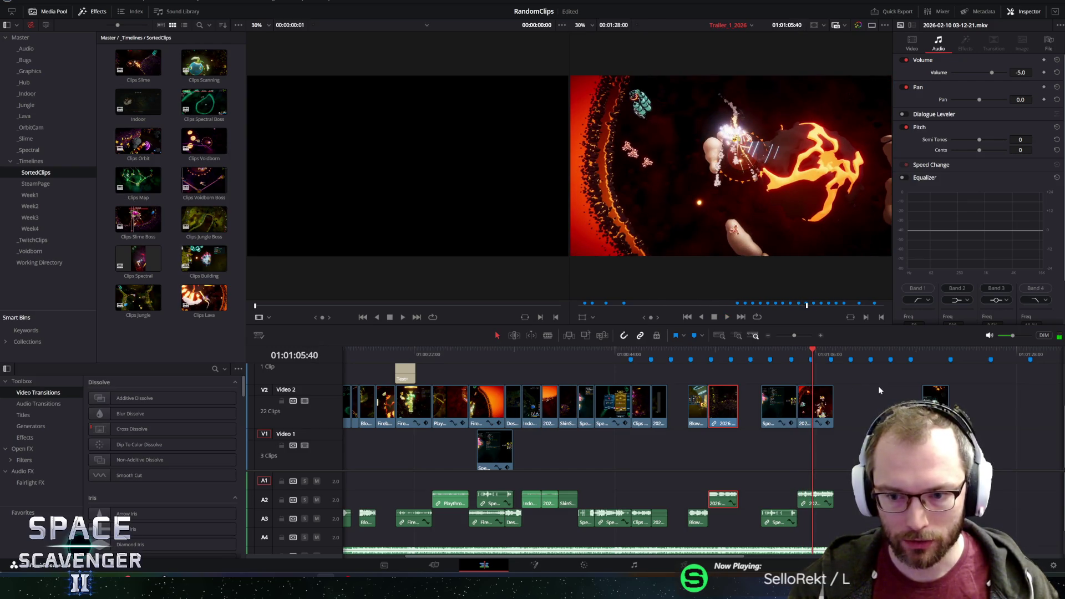
{"action": "scroll", "coordinate": [877, 391], "scroll_direction": "up", "scroll_amount": 8}
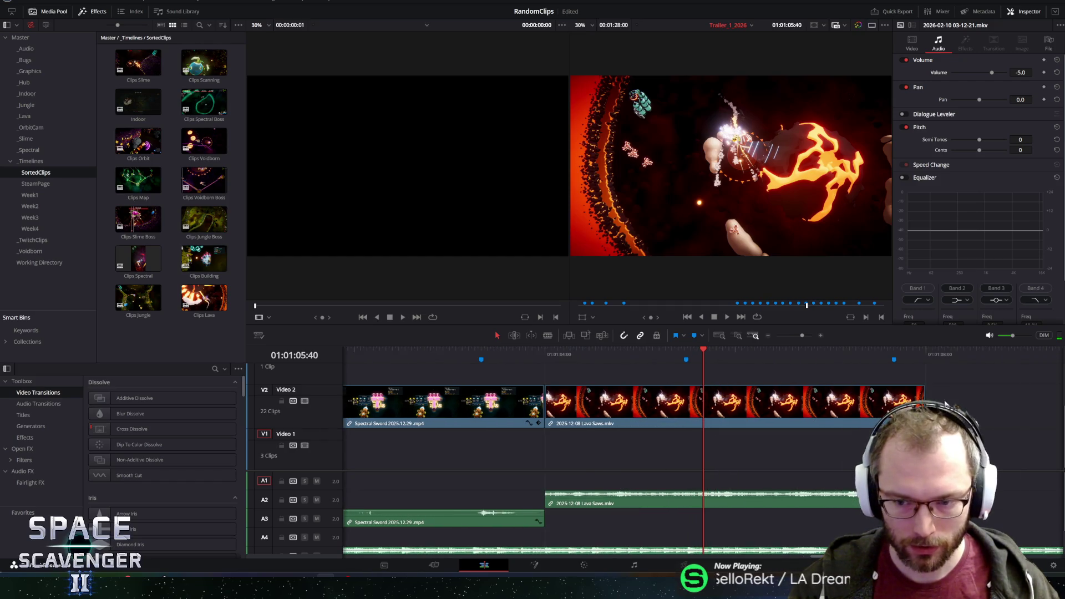
Trim the Lava Saws clip's end shorter and replay from 01:01:03:40 to check it.
{"action": "mouse_move", "coordinate": [924, 404]}
{"action": "left_mouse_down"}
{"action": "mouse_move", "coordinate": [676, 407]}
{"action": "mouse_move", "coordinate": [702, 408]}
{"action": "left_mouse_up"}
{"action": "left_click", "coordinate": [512, 355]}
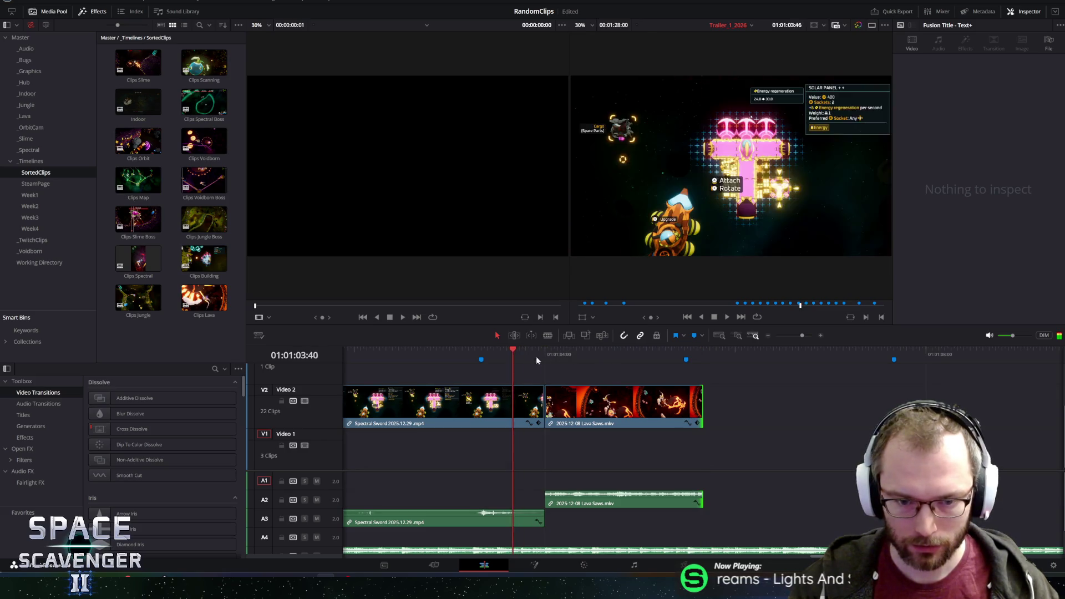
{"action": "key", "text": "space"}
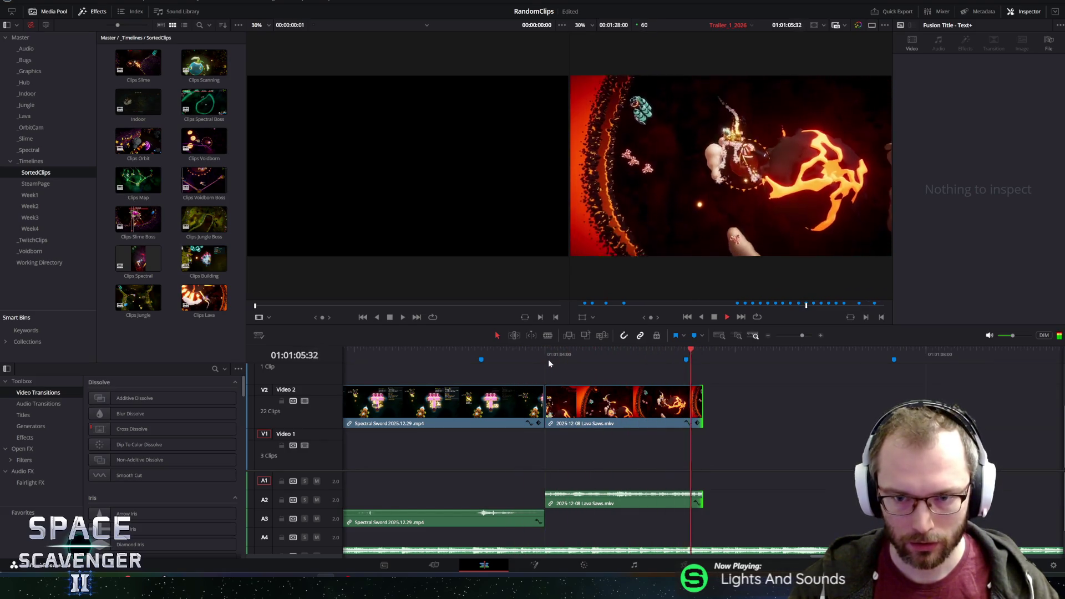
{"action": "key", "text": "space"}
{"action": "scroll", "coordinate": [631, 414], "scroll_direction": "down", "scroll_amount": 2}
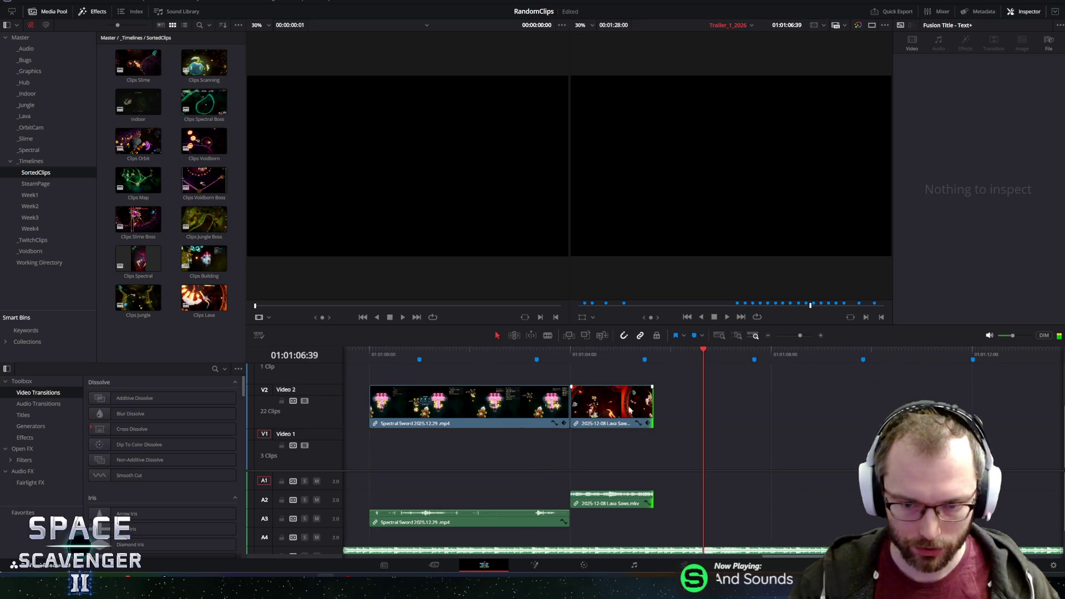
Delete marker 11 at 01:01:07:40 and add a new marker further along during playback.
{"action": "left_click", "coordinate": [755, 361]}
{"action": "key", "text": "Delete"}
{"action": "left_click", "coordinate": [645, 356]}
{"action": "key", "text": "space"}
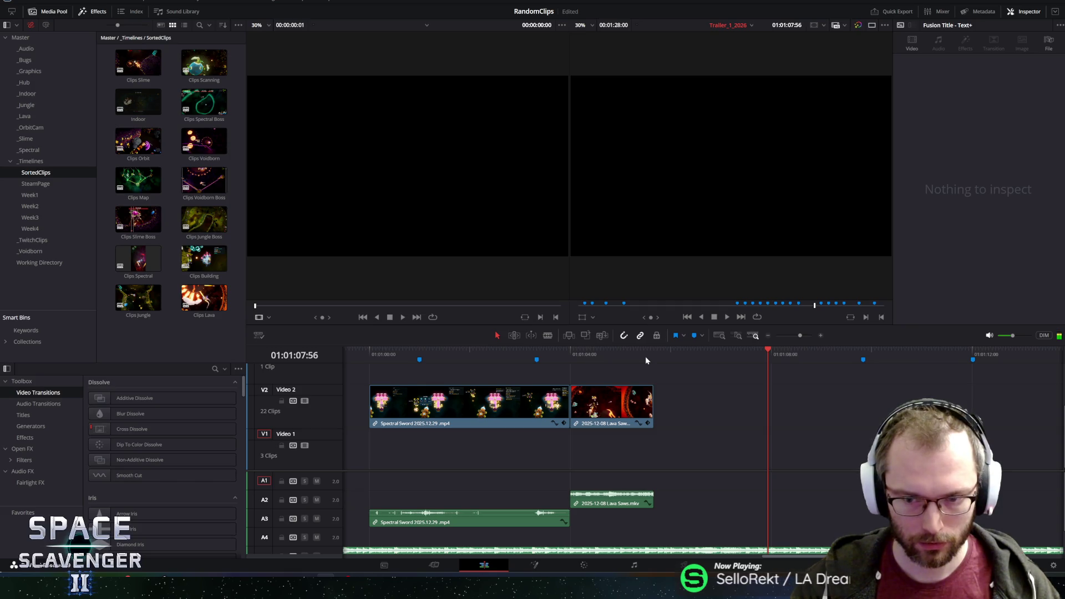
{"action": "left_click", "coordinate": [695, 335]}
{"action": "key", "text": "space"}
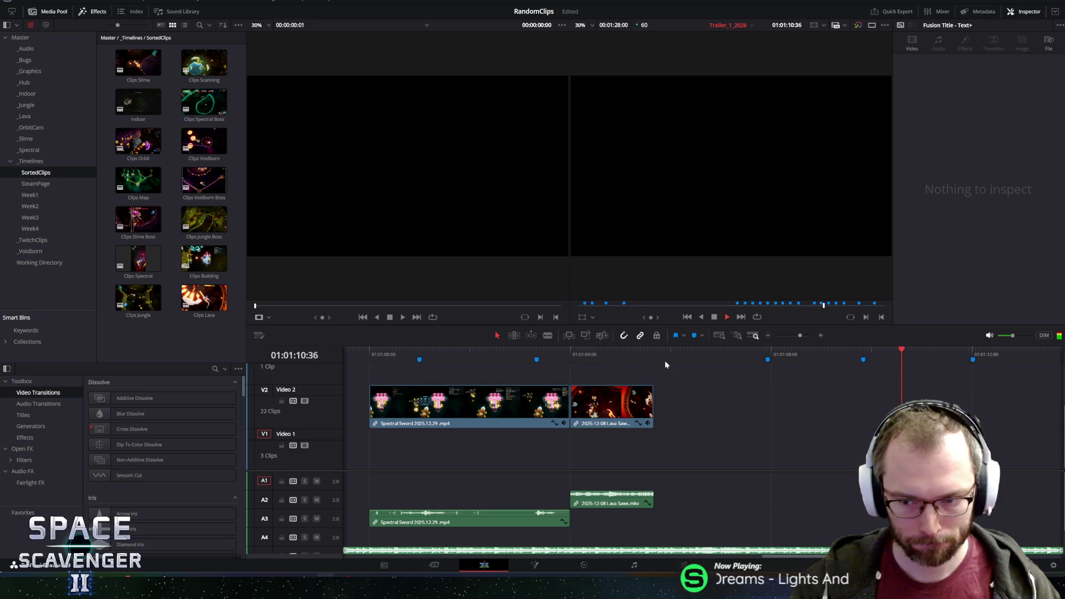
{"action": "key", "text": "space"}
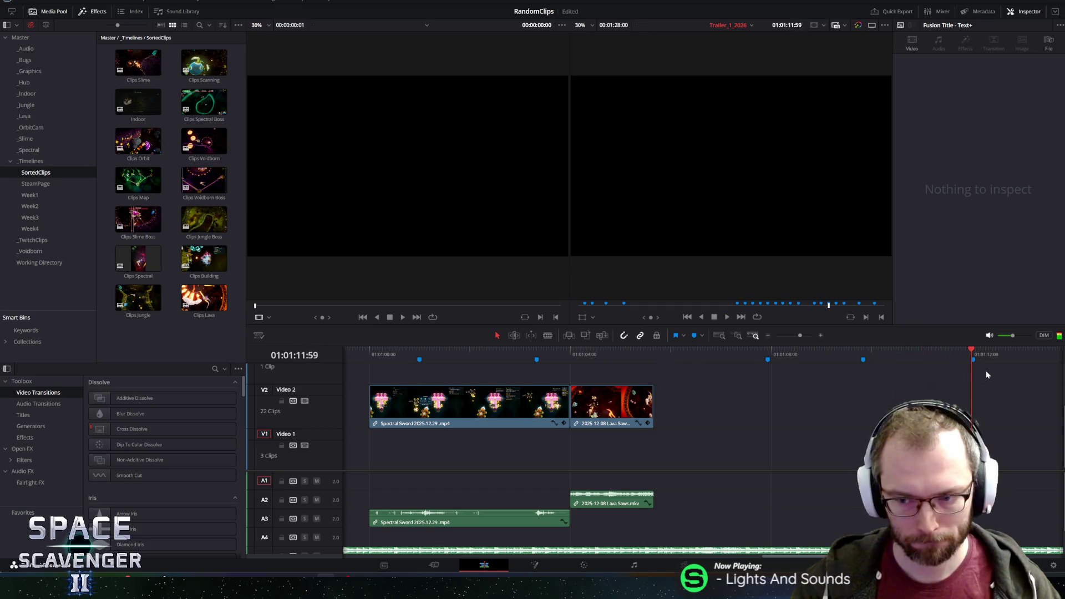
{"action": "left_click", "coordinate": [972, 362]}
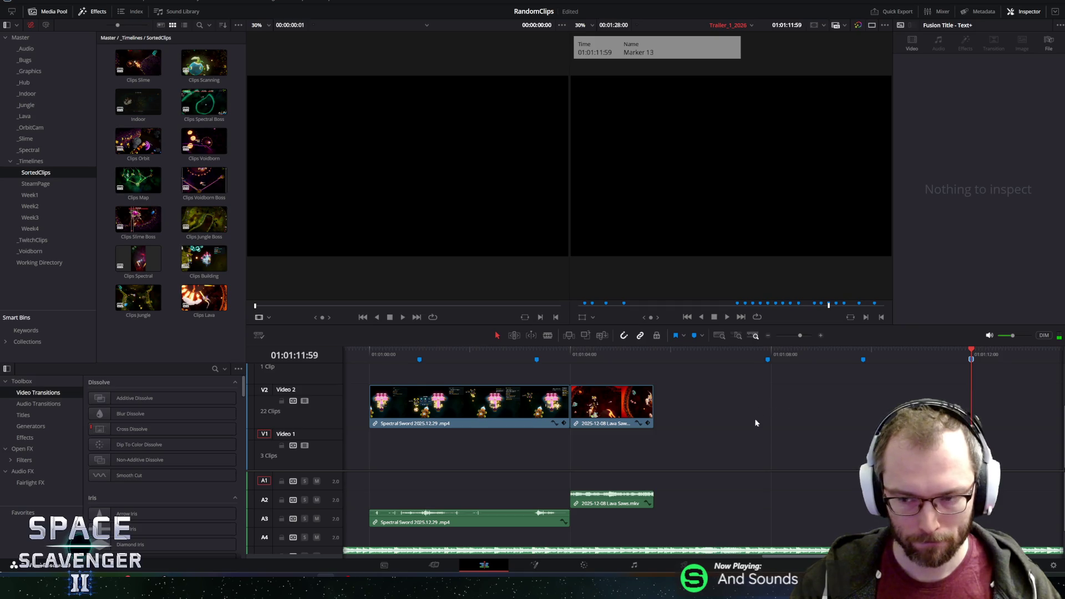
{"action": "scroll", "coordinate": [630, 428], "scroll_direction": "down", "scroll_amount": 4}
{"action": "key", "text": "space"}
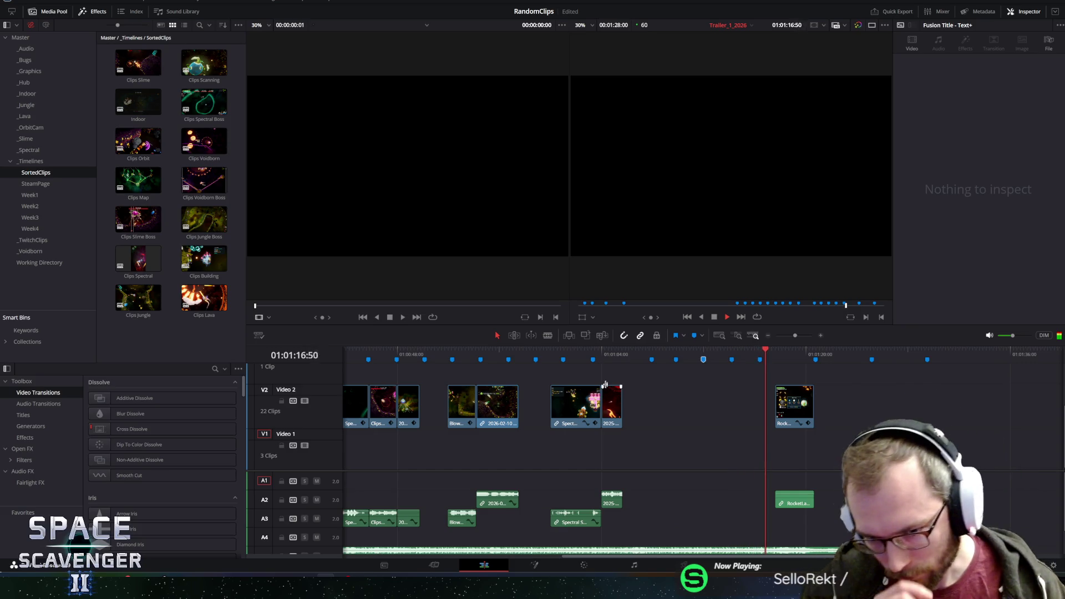
{"action": "key", "text": "space"}
{"action": "left_click", "coordinate": [602, 354]}
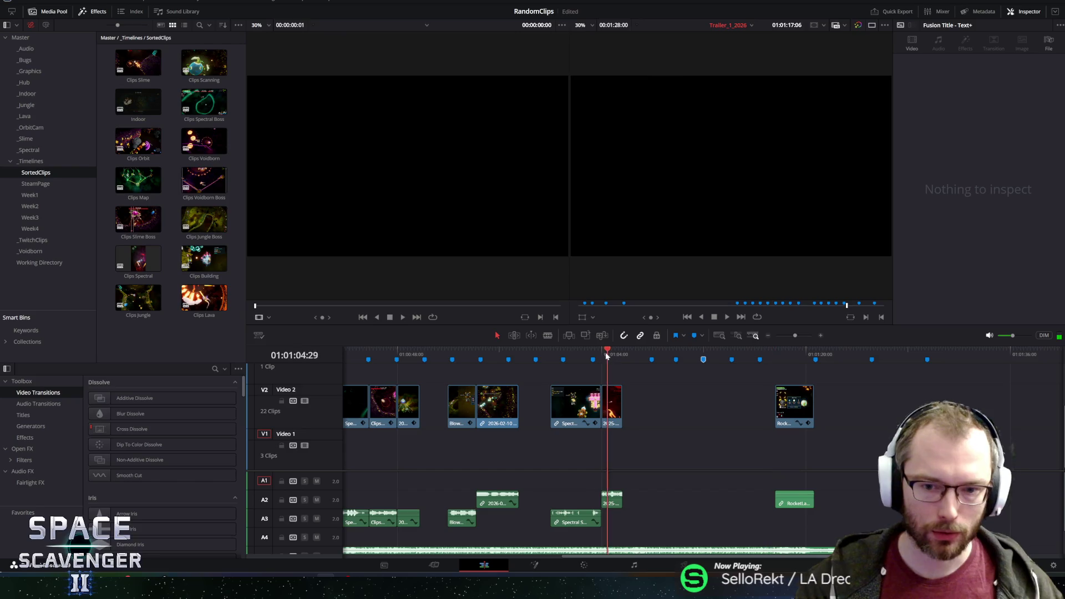
{"action": "left_click_drag", "start_coordinate": [600, 354], "coordinate": [579, 354]}
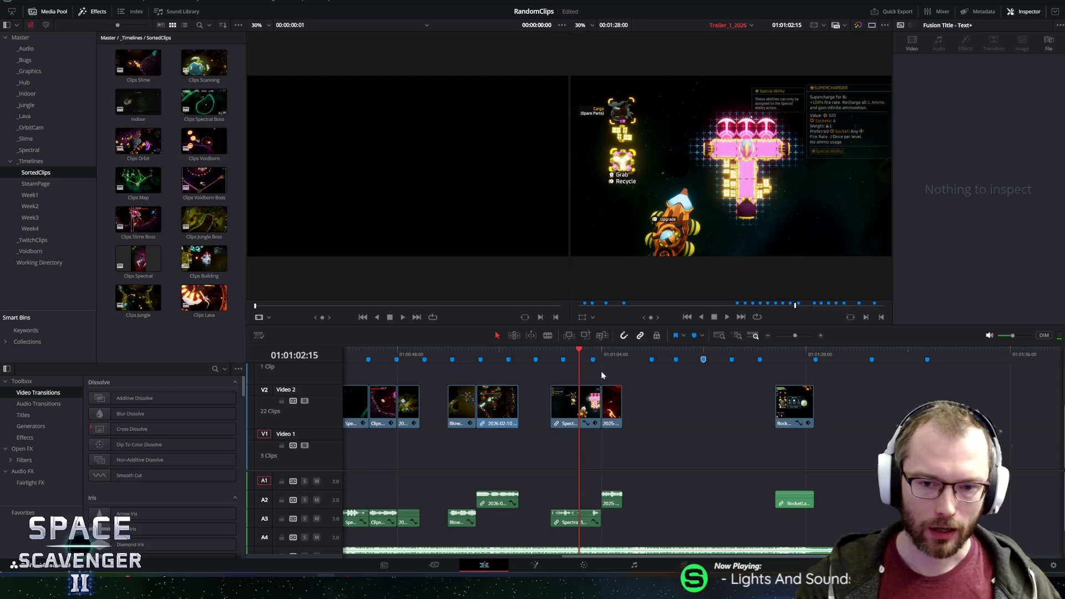
{"action": "key", "text": "space"}
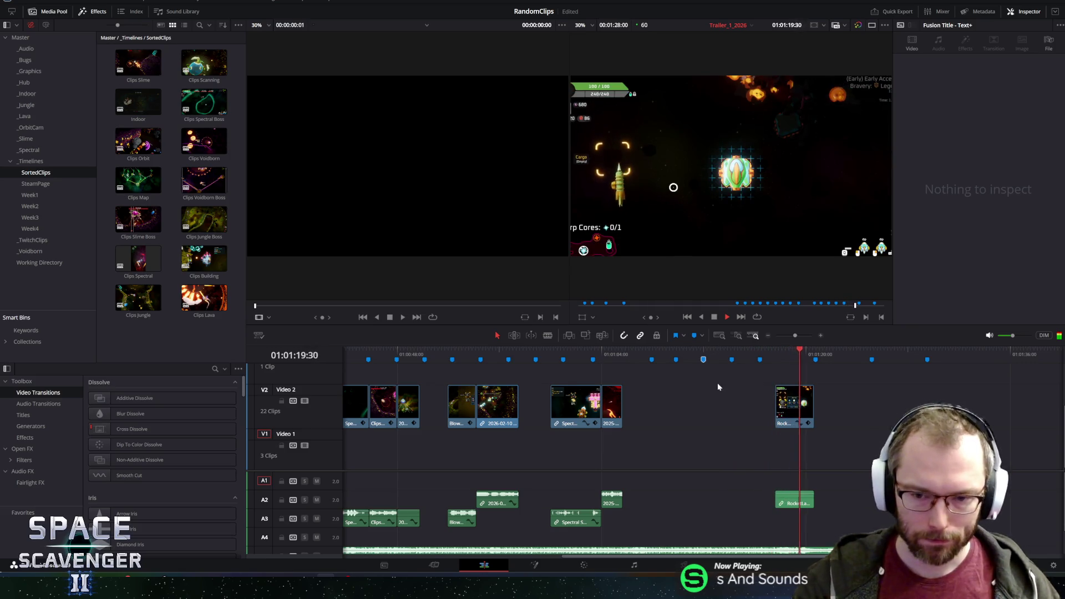
{"action": "left_click", "coordinate": [619, 352]}
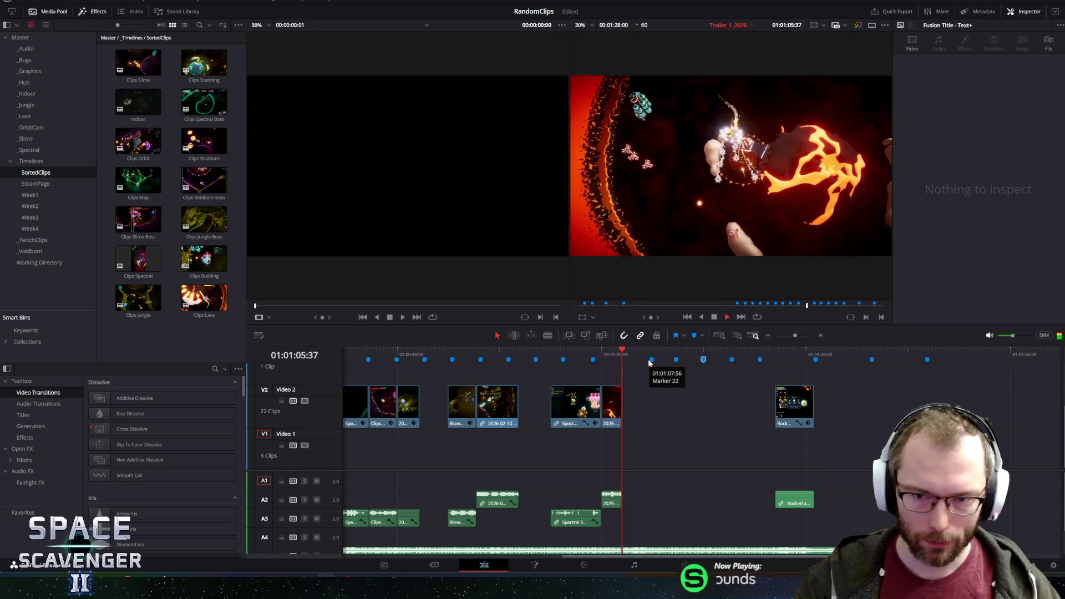
{"action": "key", "text": "space"}
{"action": "scroll", "coordinate": [812, 432], "scroll_direction": "down", "scroll_amount": 2}
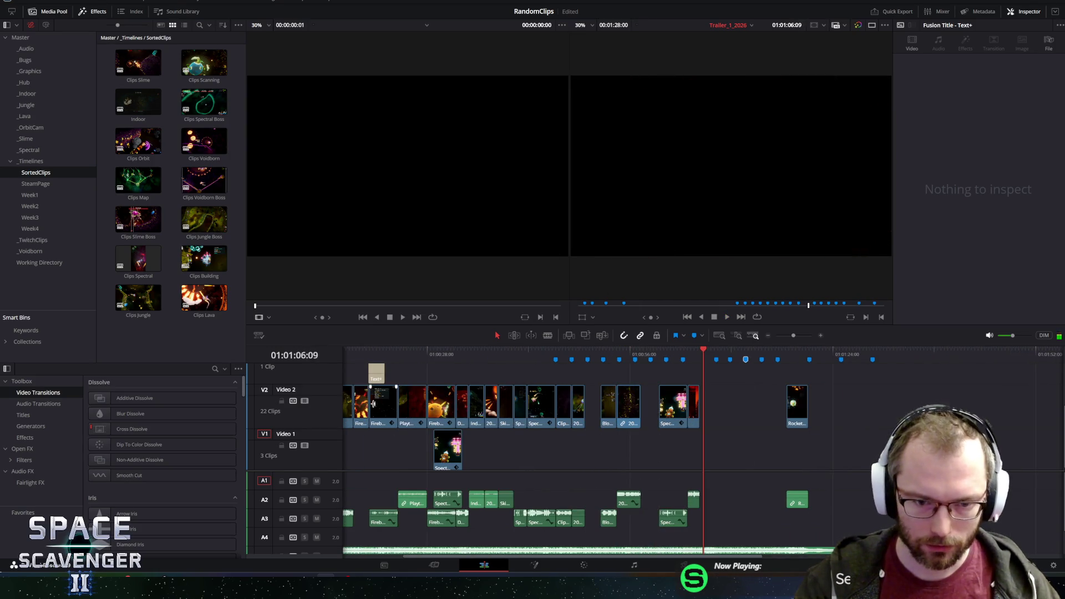
Select the spare Spectral Sword clip on Video 1 and shift it later in the timeline.
{"action": "scroll", "coordinate": [344, 394], "scroll_direction": "up", "scroll_amount": 1}
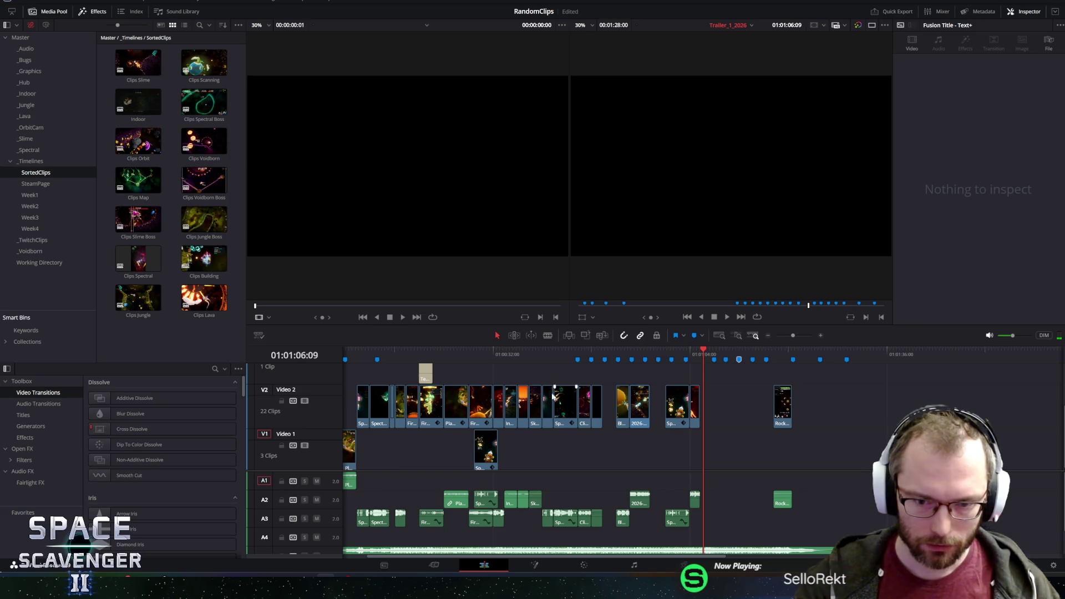
{"action": "left_click", "coordinate": [671, 353]}
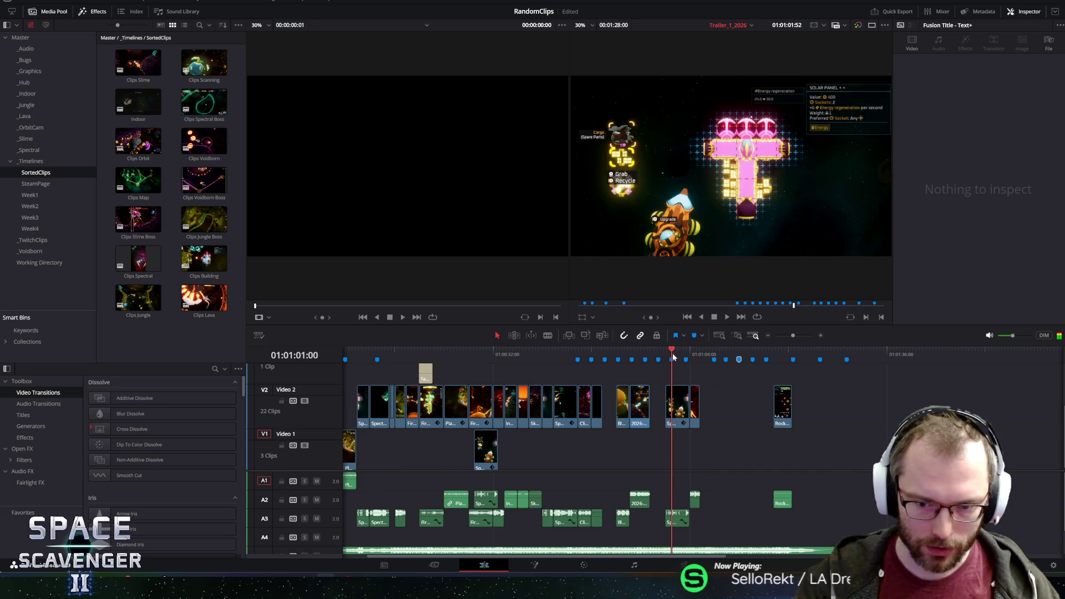
{"action": "left_click", "coordinate": [693, 354]}
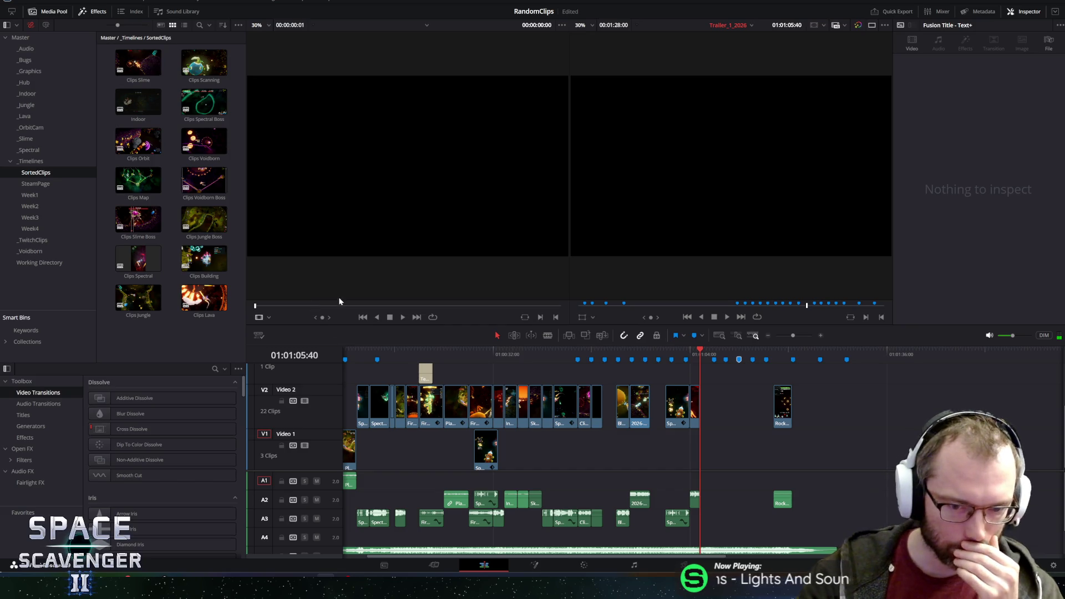
{"action": "left_click", "coordinate": [485, 444]}
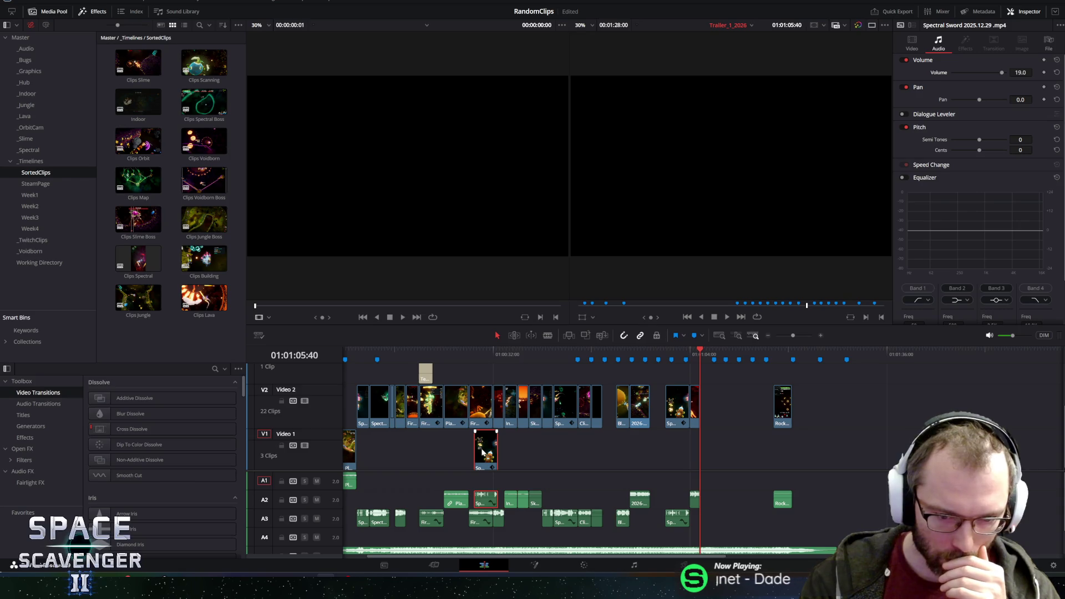
{"action": "mouse_move", "coordinate": [482, 452]}
{"action": "left_mouse_down"}
{"action": "mouse_move", "coordinate": [738, 452]}
{"action": "mouse_move", "coordinate": [729, 452]}
{"action": "left_mouse_up"}
Check markers 13 and 8, then delete the Spectral Sword clip together with its audio.
{"action": "left_click", "coordinate": [721, 353]}
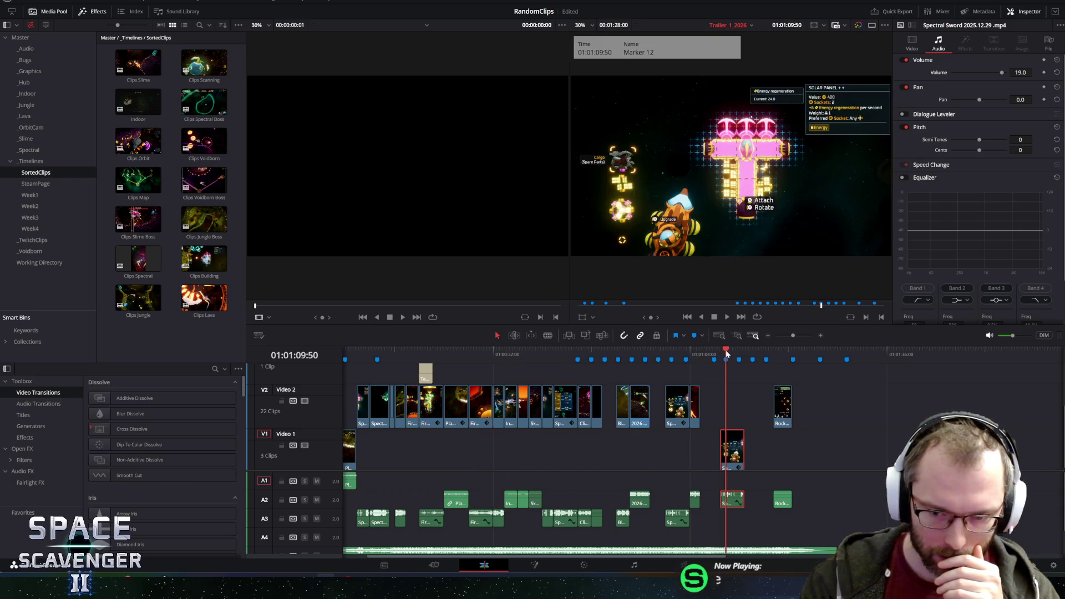
{"action": "left_click", "coordinate": [739, 359]}
{"action": "left_click", "coordinate": [741, 360]}
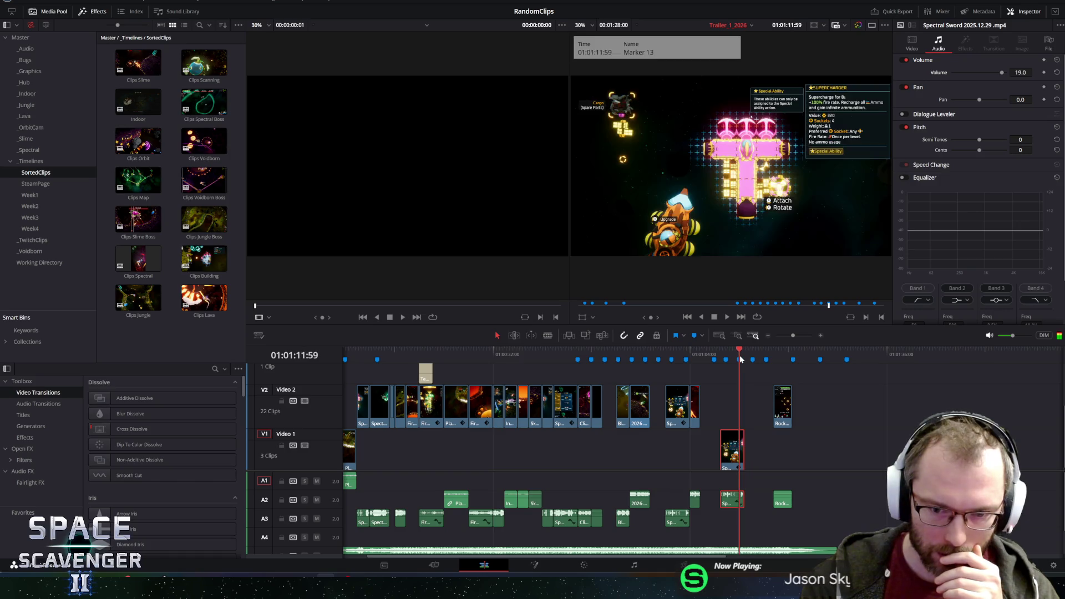
{"action": "left_click", "coordinate": [671, 358]}
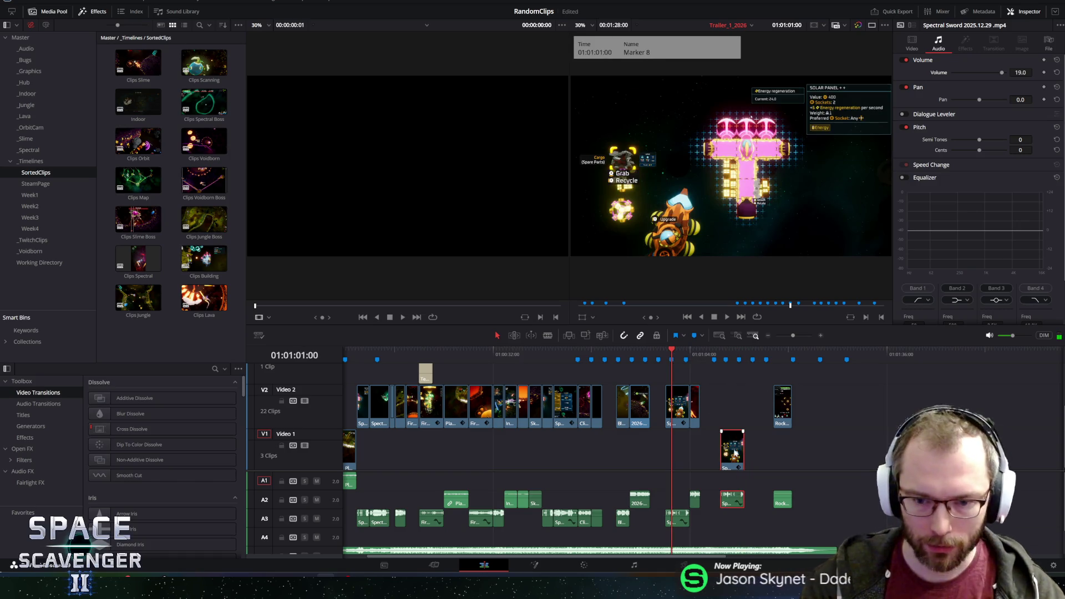
{"action": "key", "text": "Delete"}
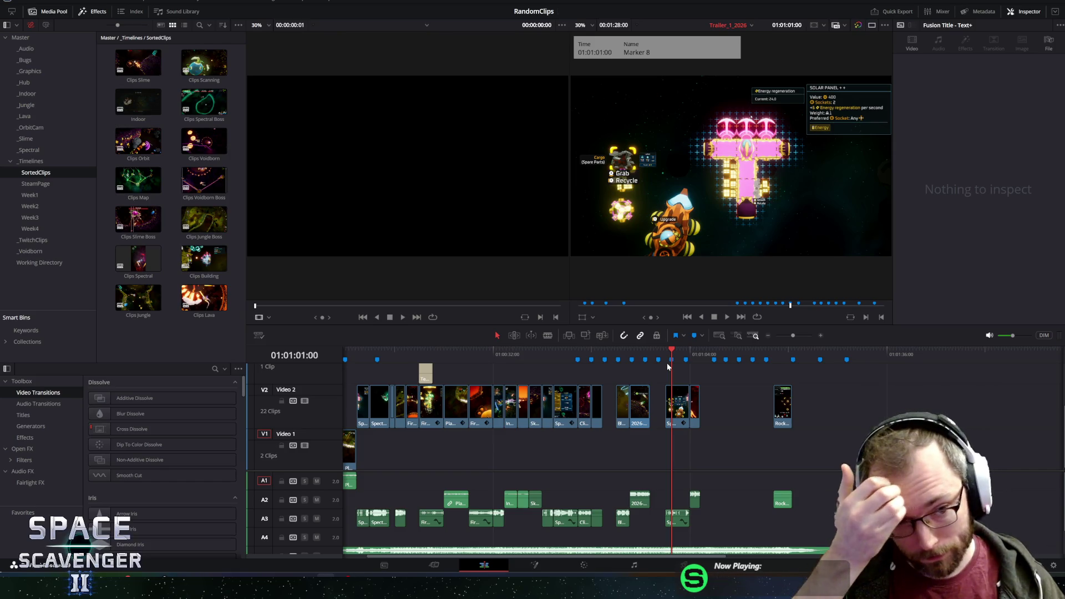
{"action": "left_click", "coordinate": [644, 355]}
{"action": "left_click", "coordinate": [694, 354]}
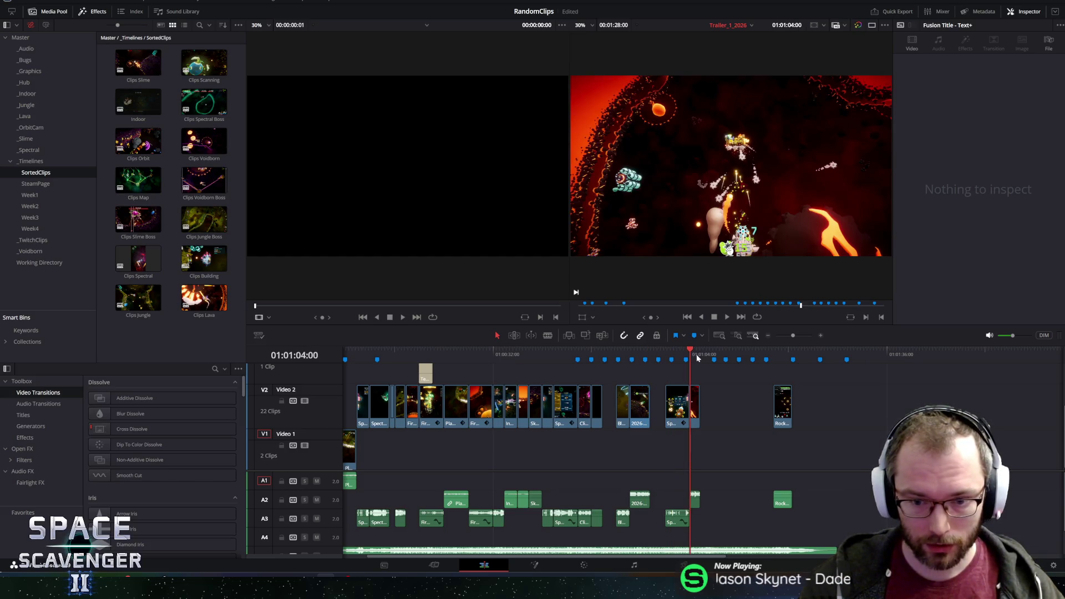
Zoom the Lava Saws clip on Video 2 to 2.300, play it back, and save the RandomClips project.
{"action": "left_click", "coordinate": [695, 354]}
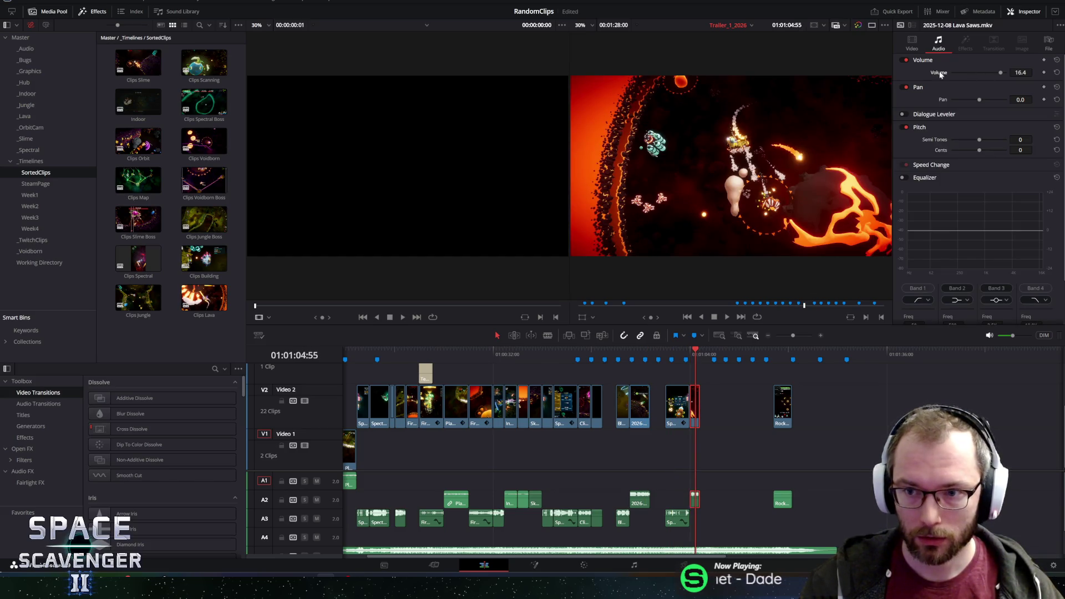
{"action": "left_click", "coordinate": [912, 41]}
{"action": "left_click_drag", "start_coordinate": [962, 72], "coordinate": [709, 306]}
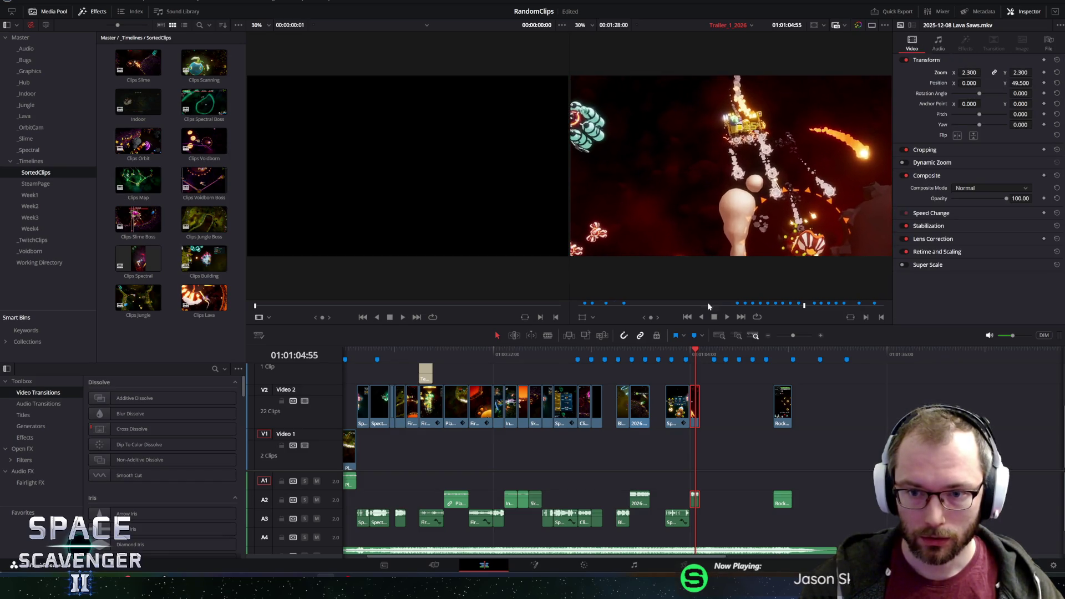
{"action": "left_click", "coordinate": [673, 352]}
{"action": "key", "text": "space"}
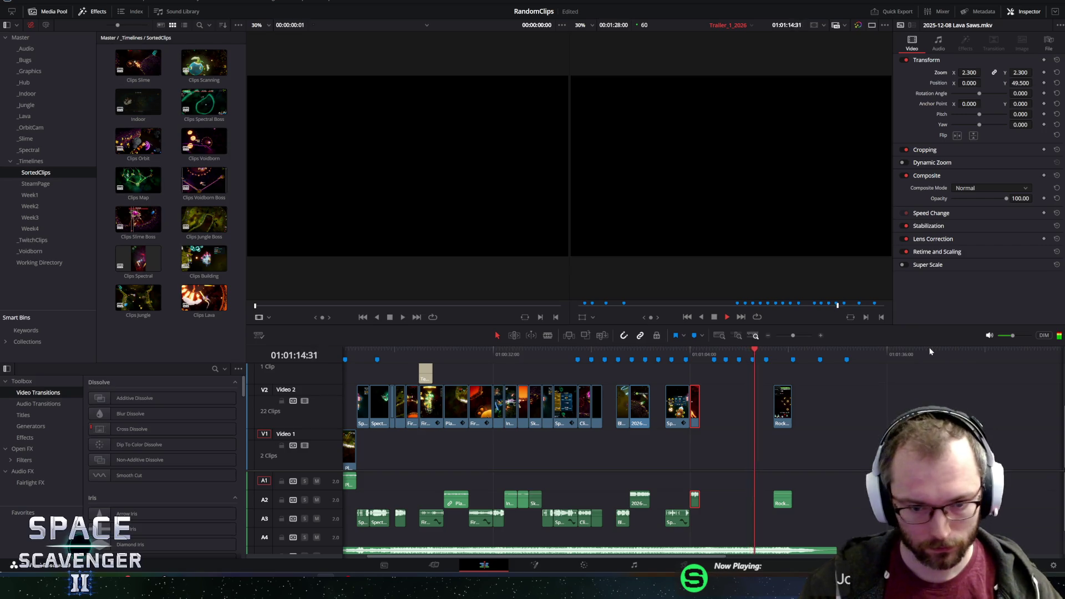
{"action": "key", "text": "ctrl+s"}
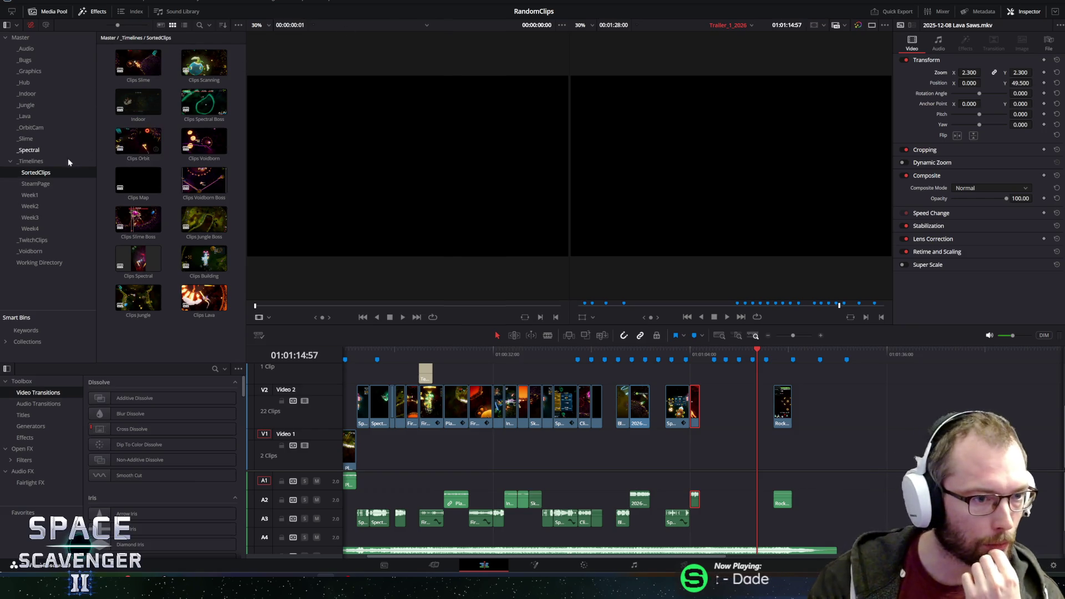
Open the SteamPageCards timeline from the SteamPage bin and select its first Jungle Poison clip.
{"action": "left_click", "coordinate": [48, 184]}
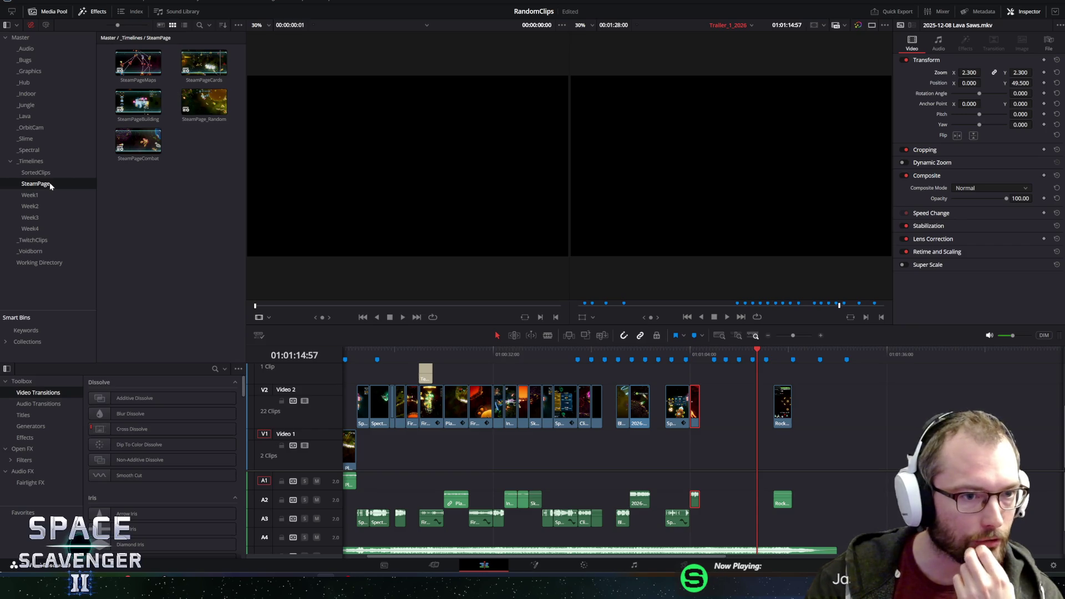
{"action": "double_click", "coordinate": [186, 69]}
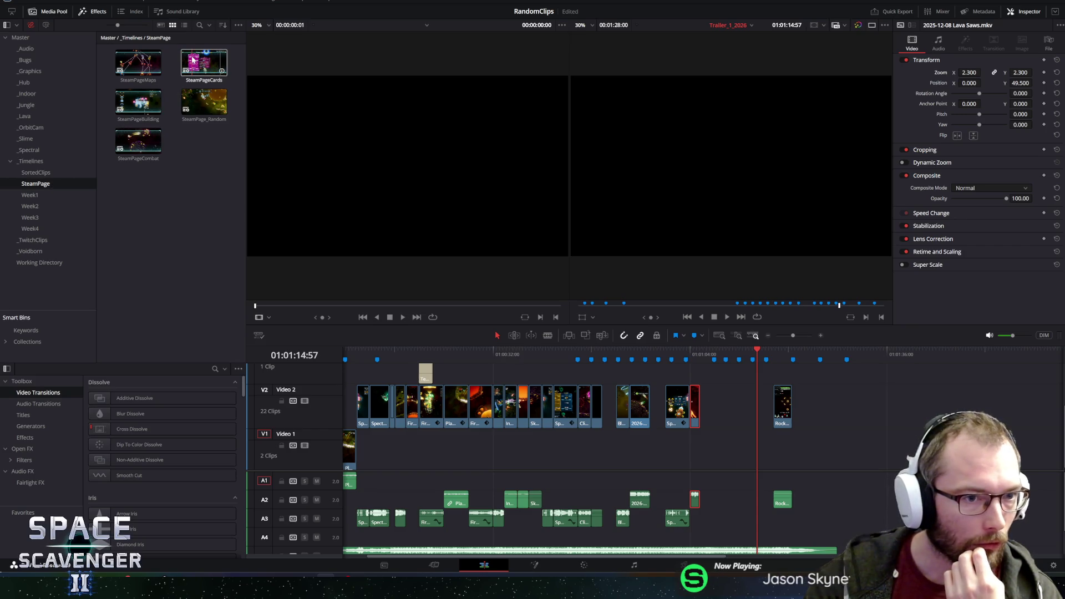
{"action": "mouse_move", "coordinate": [376, 351]}
{"action": "left_mouse_down"}
{"action": "mouse_move", "coordinate": [686, 336]}
{"action": "mouse_move", "coordinate": [600, 337]}
{"action": "left_mouse_up"}
{"action": "mouse_move", "coordinate": [726, 459]}
{"action": "left_mouse_down"}
{"action": "mouse_move", "coordinate": [248, 463]}
{"action": "mouse_move", "coordinate": [355, 463]}
{"action": "left_mouse_up"}
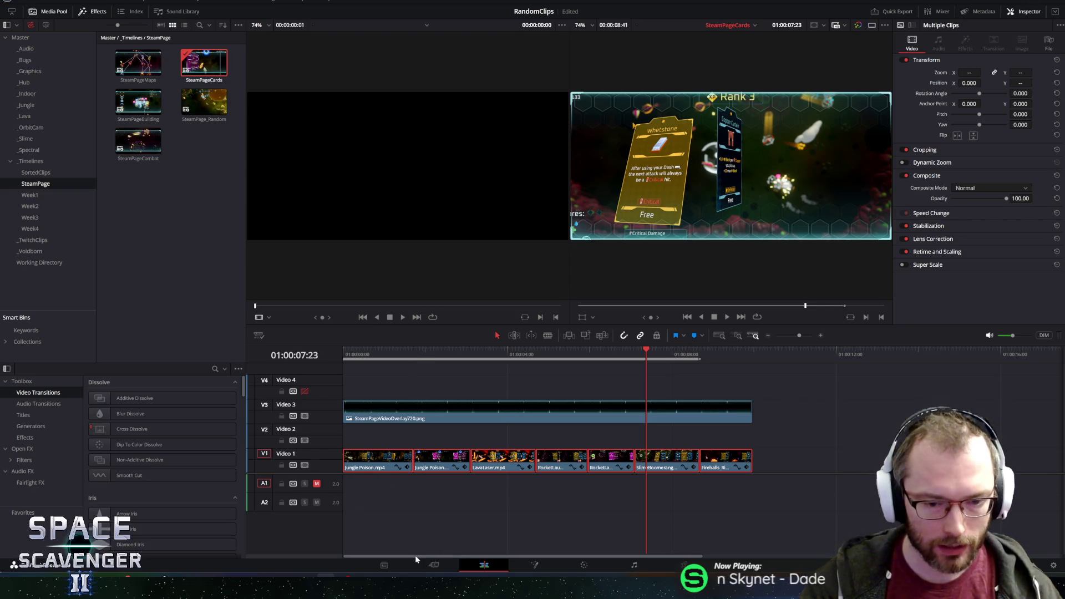
{"action": "left_click", "coordinate": [384, 467]}
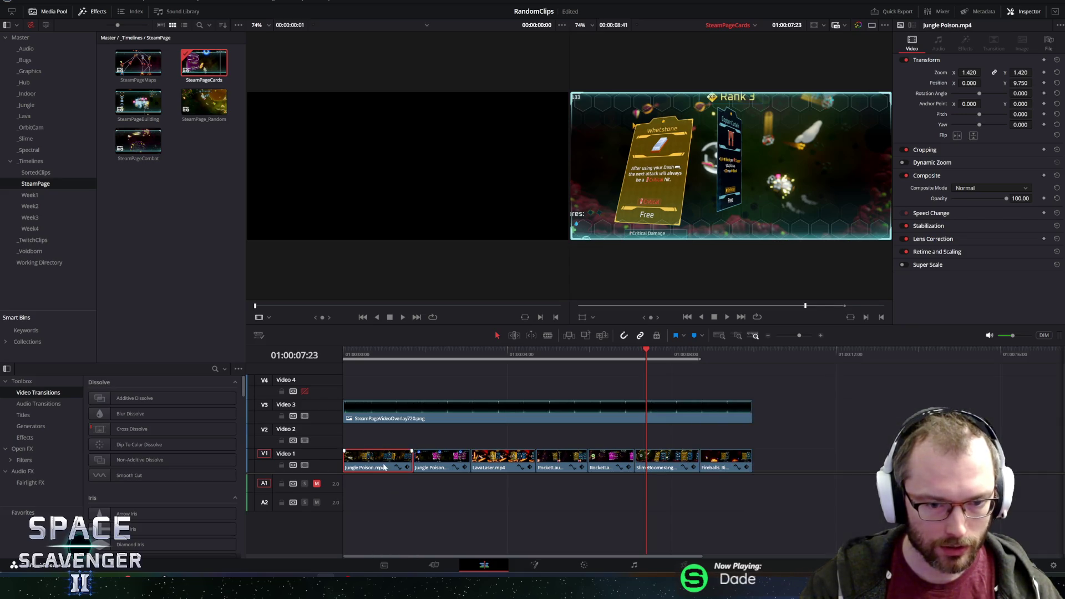
Find the first Jungle Poison clip's source, Jungle Poison.mp4, in the _Jungle bin and load it for preview.
{"action": "right_click", "coordinate": [382, 465]}
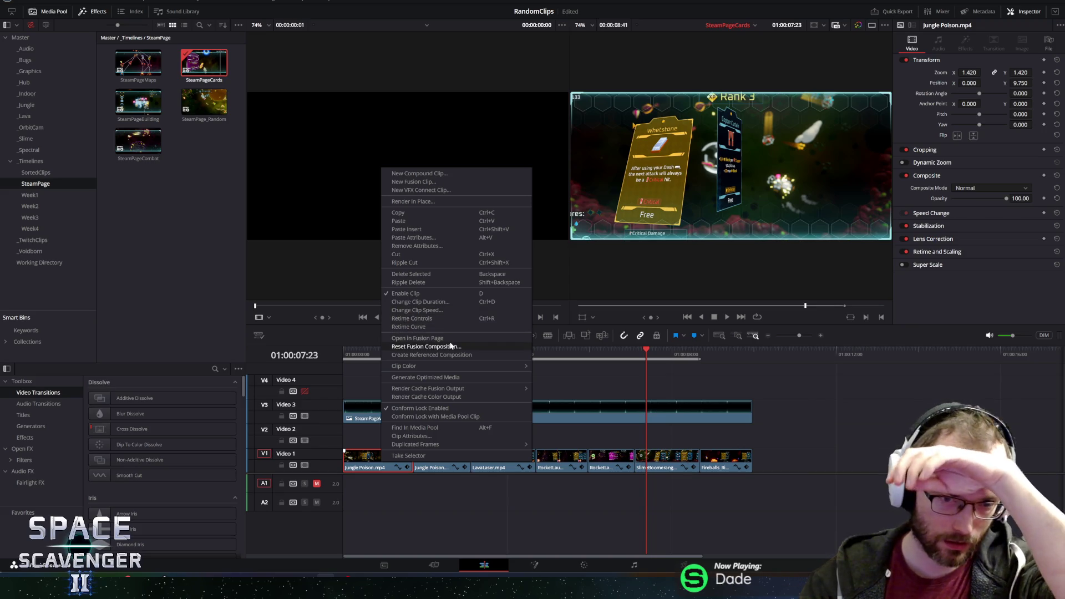
{"action": "left_click", "coordinate": [435, 426]}
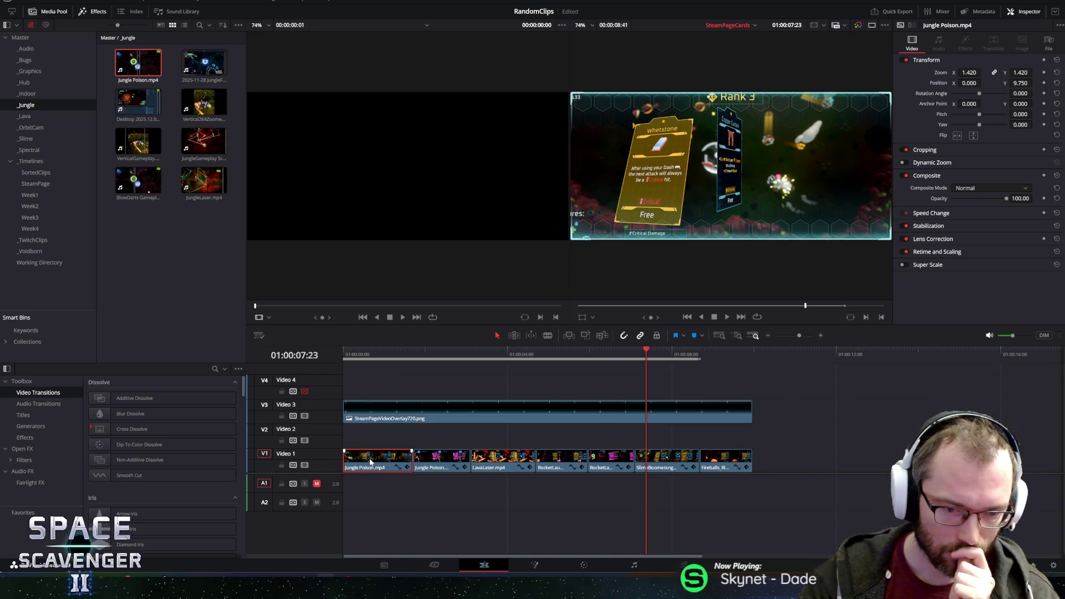
{"action": "left_click_drag", "start_coordinate": [138, 62], "coordinate": [333, 167]}
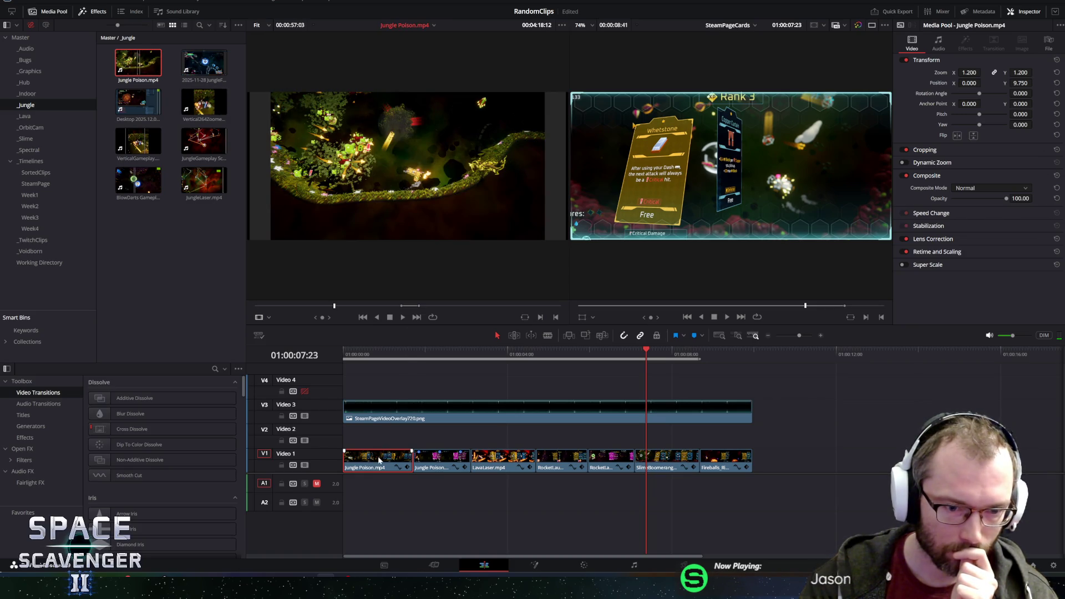
Scrub and play Jungle Poison.mp4 in the source viewer to cue it near 00:07:58:17.
{"action": "left_click", "coordinate": [408, 306]}
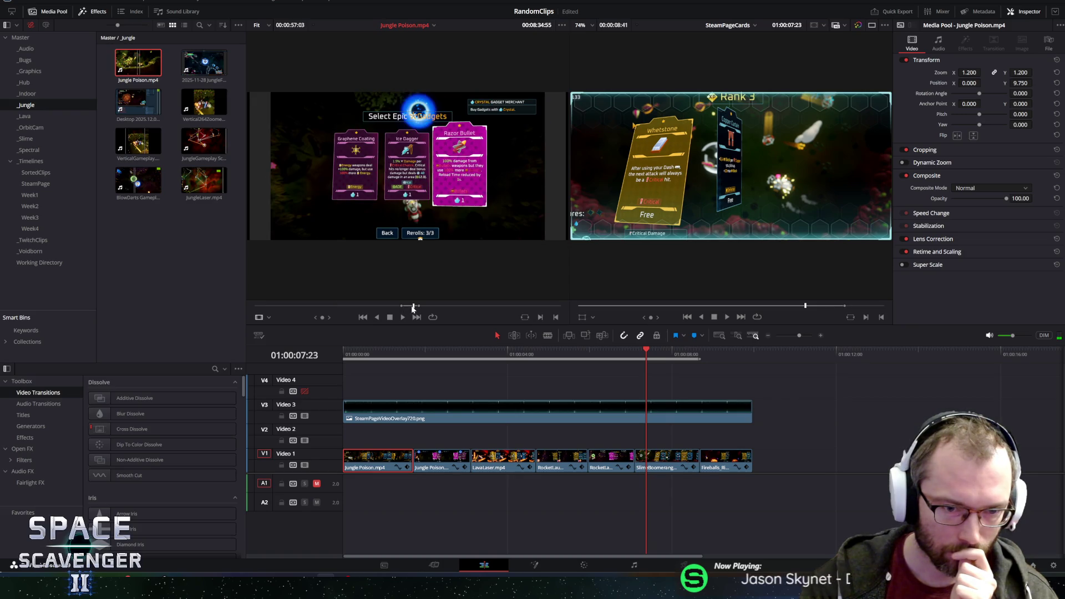
{"action": "mouse_move", "coordinate": [409, 310]}
{"action": "left_mouse_down"}
{"action": "mouse_move", "coordinate": [830, 381]}
{"action": "mouse_move", "coordinate": [830, 465]}
{"action": "mouse_move", "coordinate": [805, 486]}
{"action": "mouse_move", "coordinate": [778, 474]}
{"action": "mouse_move", "coordinate": [455, 178]}
{"action": "left_mouse_up"}
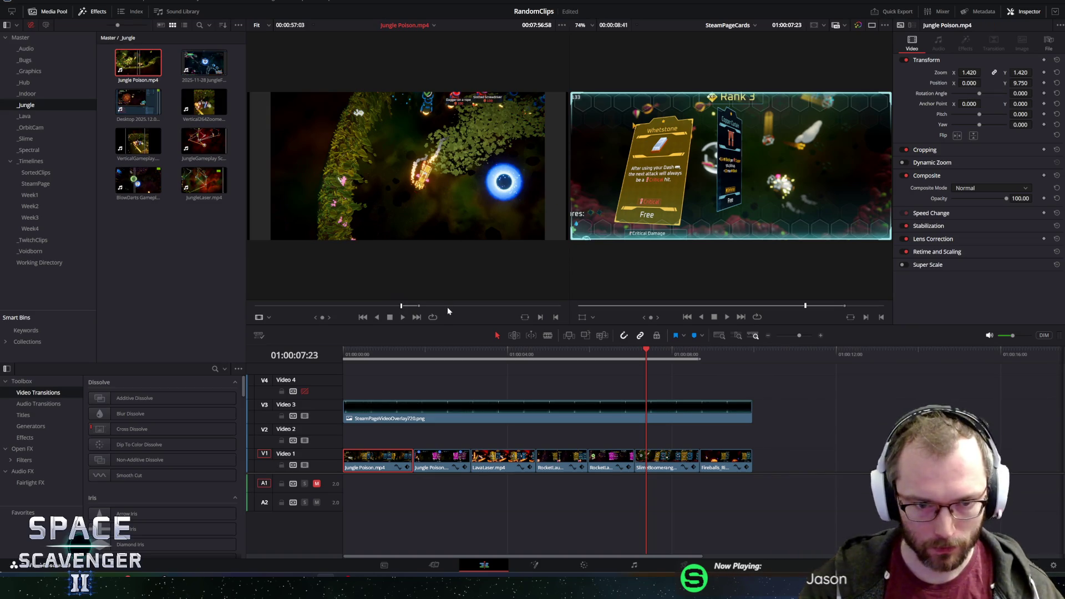
{"action": "key", "text": "space"}
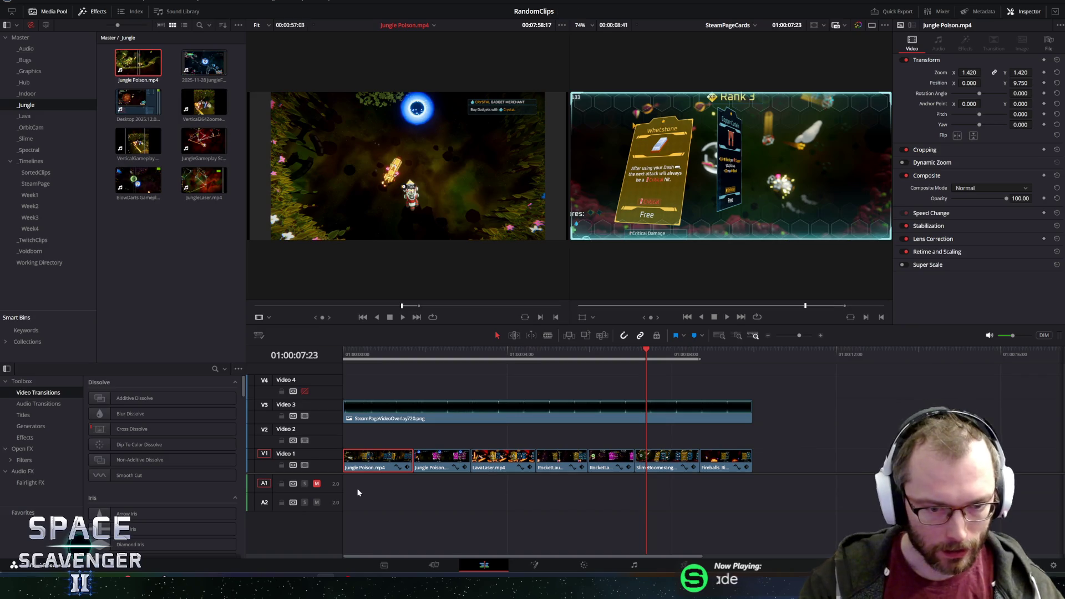
Unmute audio track A1 and paste-insert the copied source footage over the timeline clip.
{"action": "left_click", "coordinate": [317, 484]}
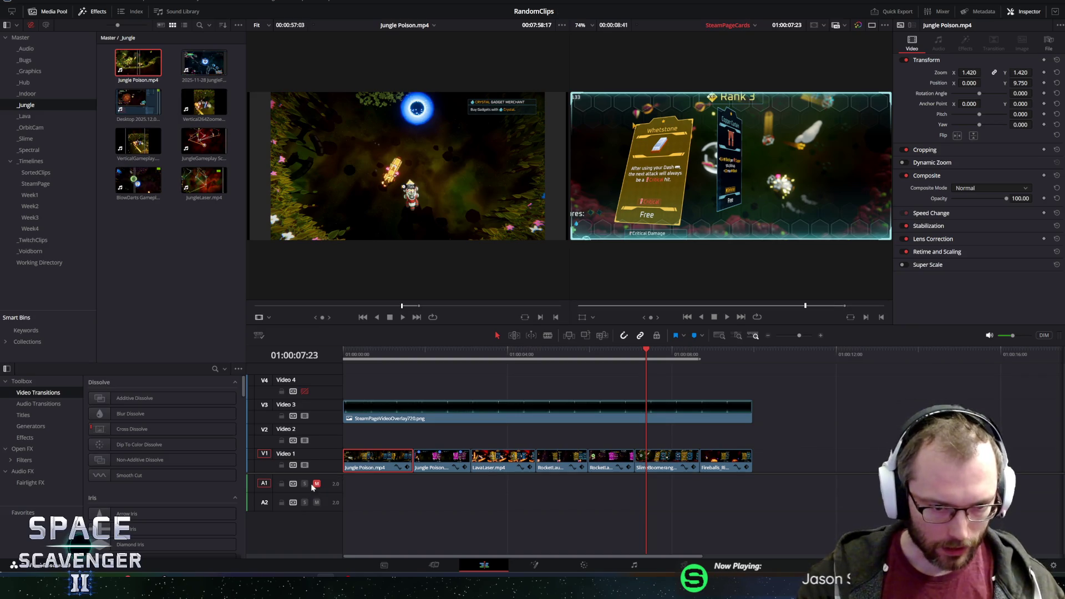
{"action": "right_click", "coordinate": [368, 459]}
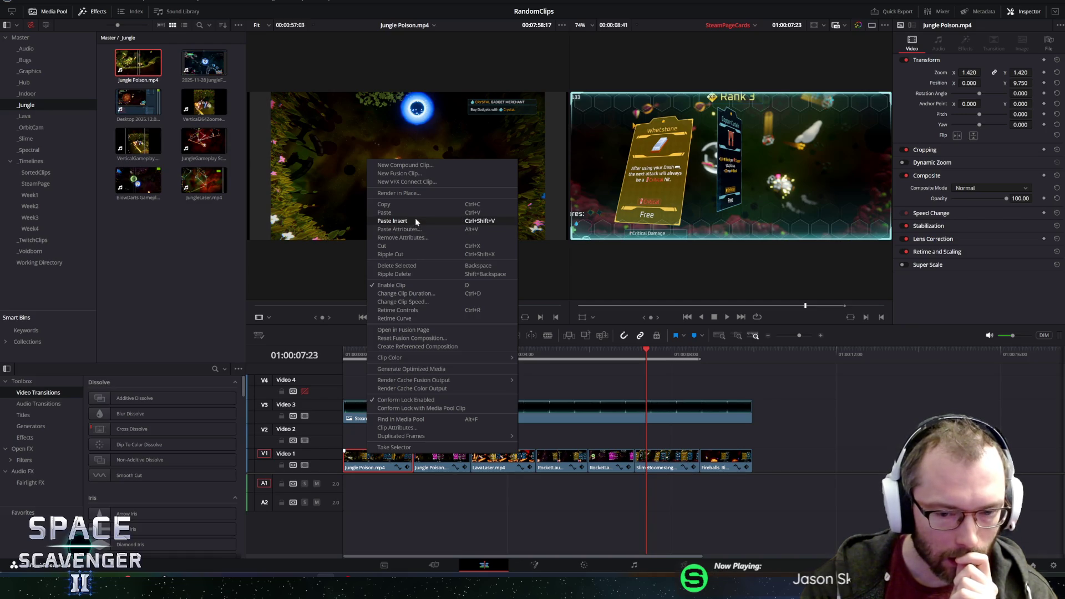
{"action": "left_click", "coordinate": [417, 218]}
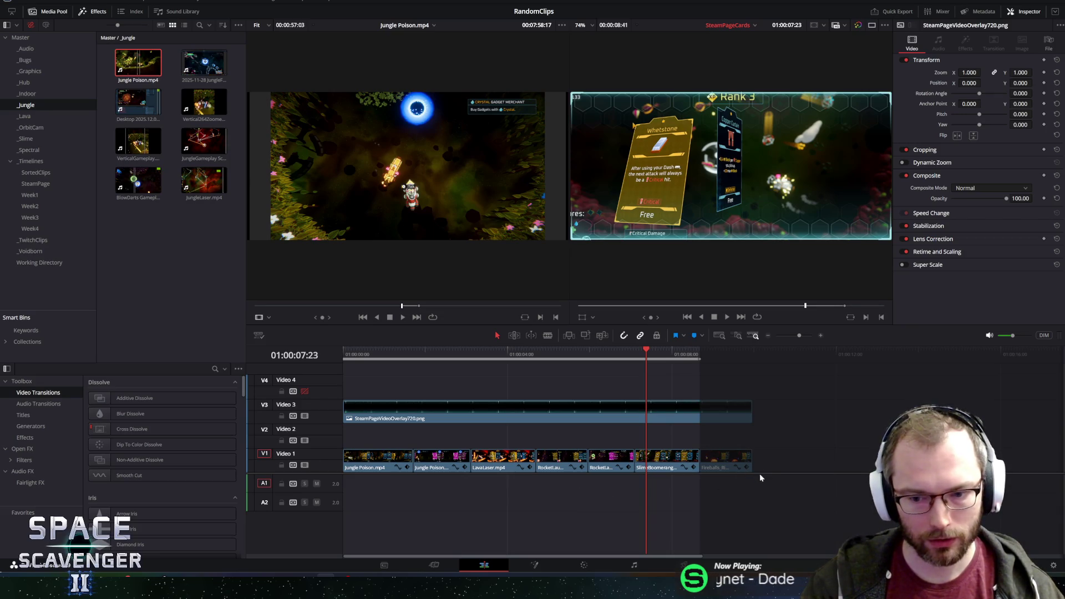
Make the first Jungle Poison clip a Take Selector, close it, and return the playhead to 00:38.
{"action": "left_click", "coordinate": [753, 355]}
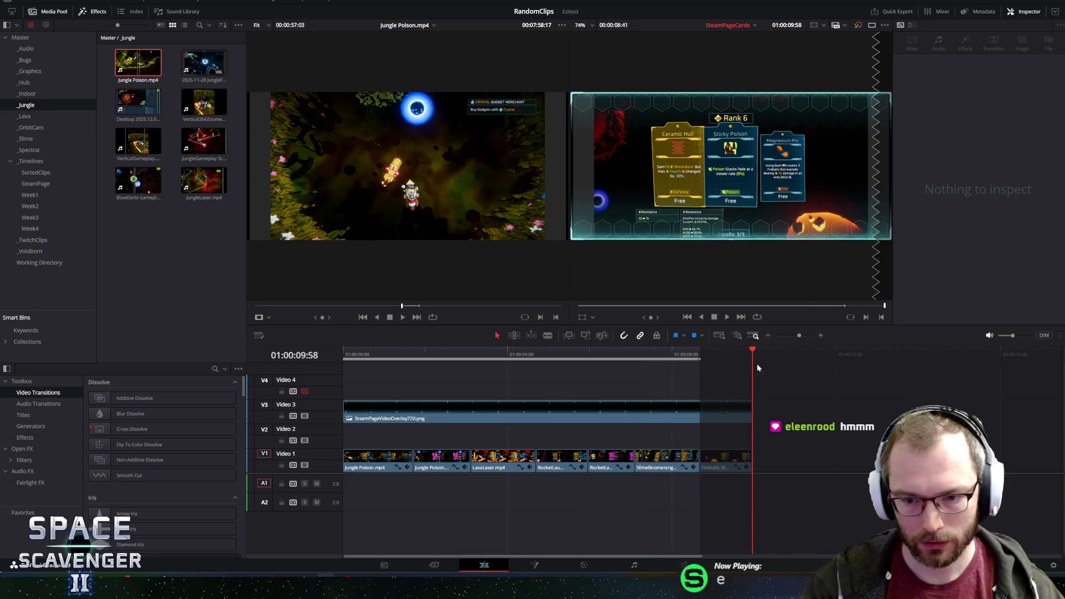
{"action": "left_click", "coordinate": [371, 470]}
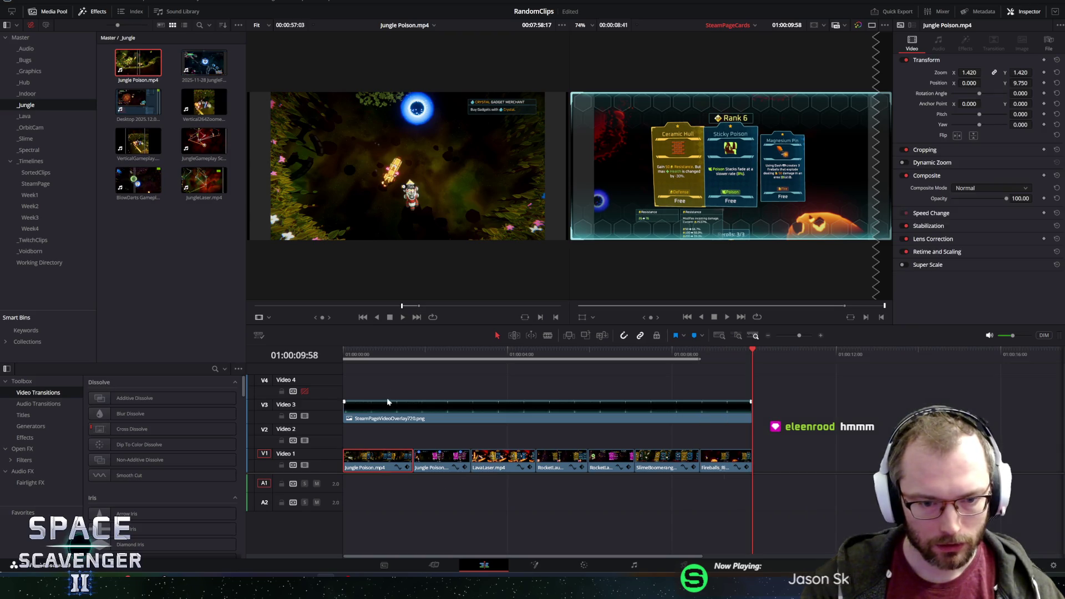
{"action": "left_click", "coordinate": [379, 352]}
{"action": "right_click", "coordinate": [378, 458]}
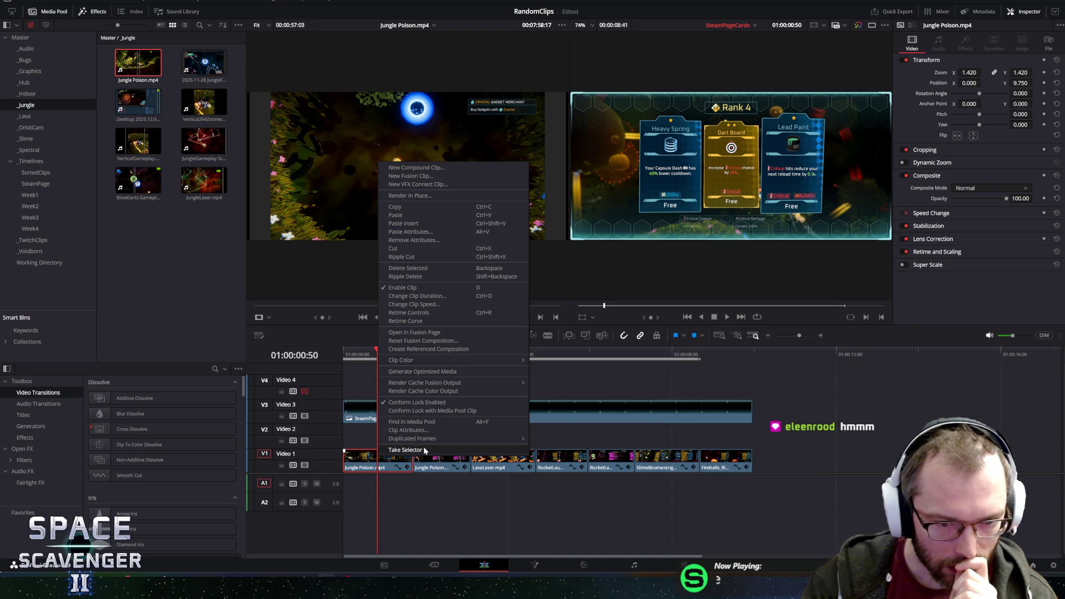
{"action": "left_click", "coordinate": [405, 449]}
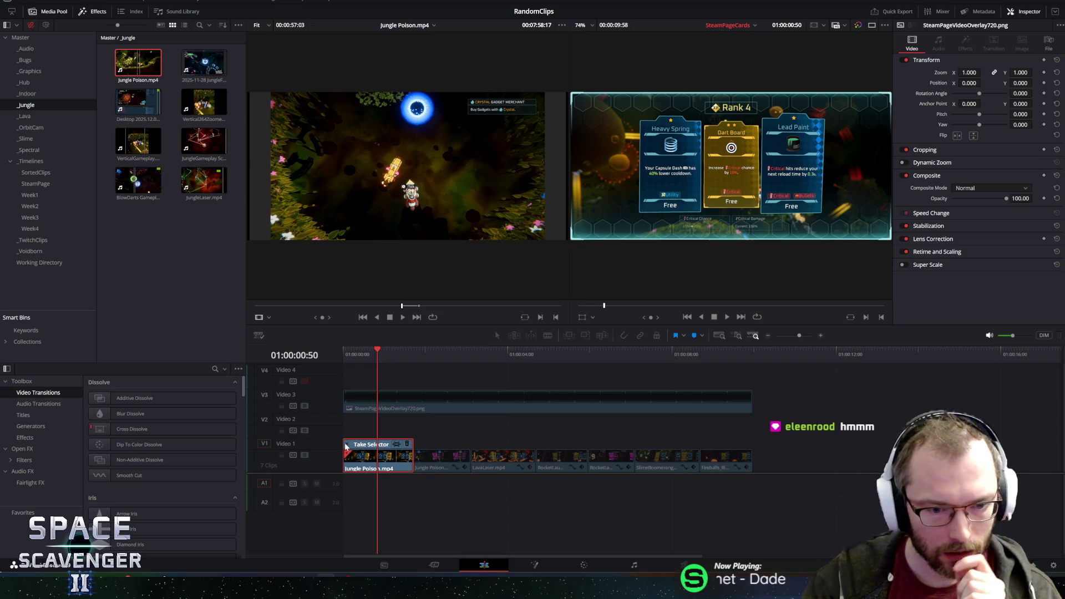
{"action": "left_click", "coordinate": [419, 447]}
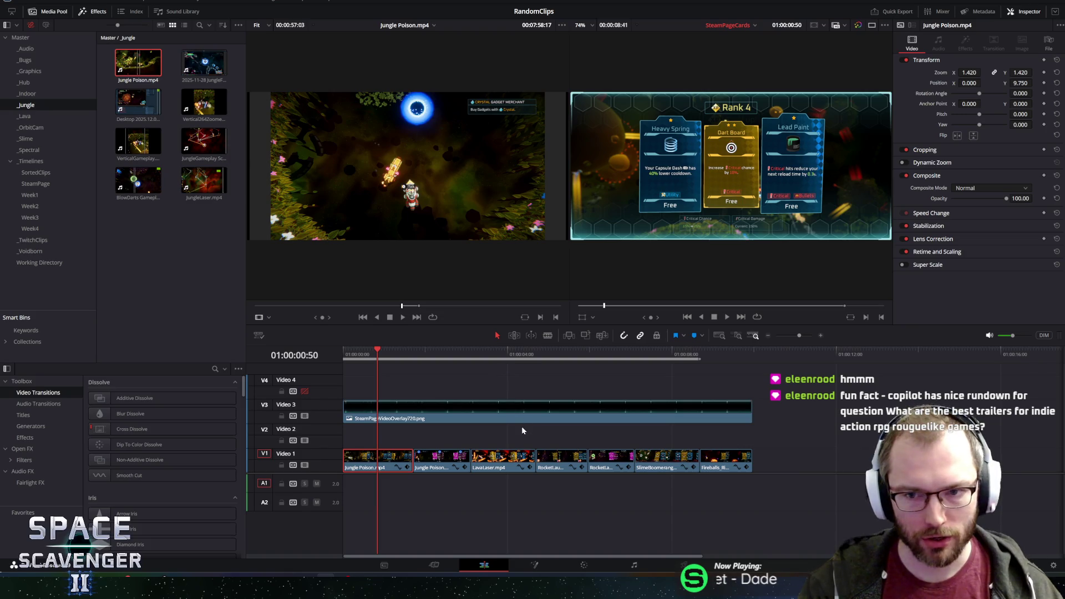
{"action": "left_click", "coordinate": [369, 353]}
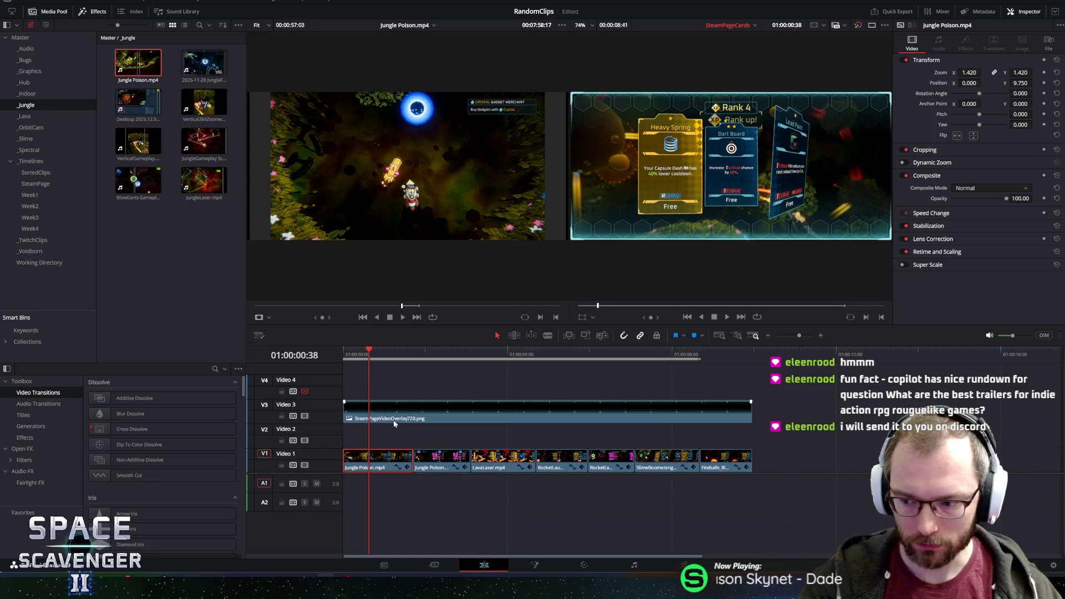
{"action": "scroll", "coordinate": [395, 423], "scroll_direction": "up", "scroll_amount": 2}
{"action": "mouse_move", "coordinate": [369, 353]}
{"action": "left_mouse_down"}
{"action": "mouse_move", "coordinate": [416, 351]}
{"action": "mouse_move", "coordinate": [387, 354]}
{"action": "left_mouse_up"}
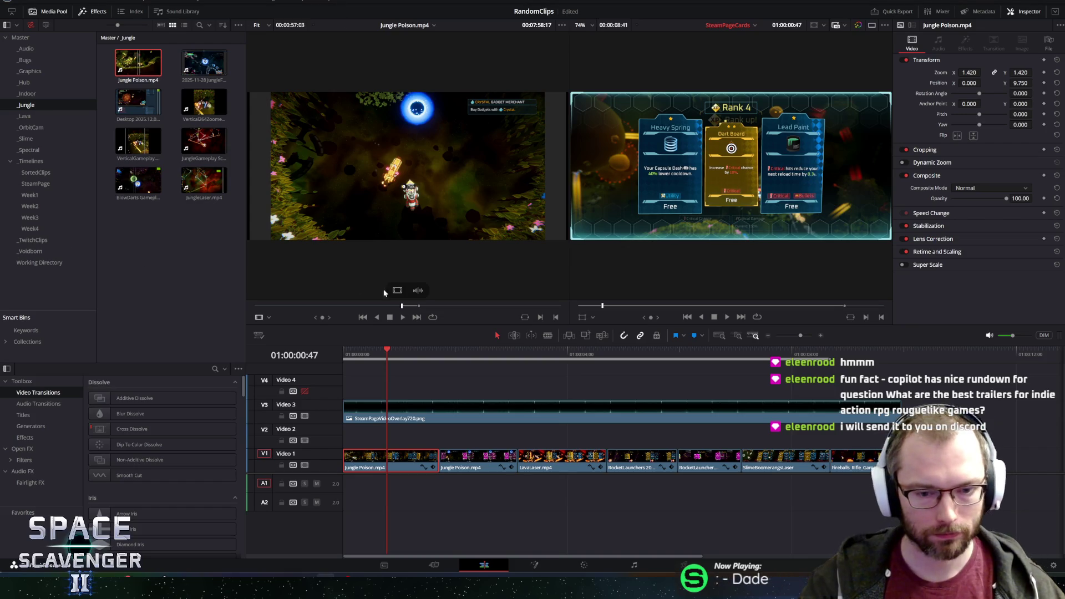
{"action": "mouse_move", "coordinate": [484, 353]}
{"action": "left_mouse_down"}
{"action": "mouse_move", "coordinate": [458, 353]}
{"action": "mouse_move", "coordinate": [481, 350]}
{"action": "left_mouse_up"}
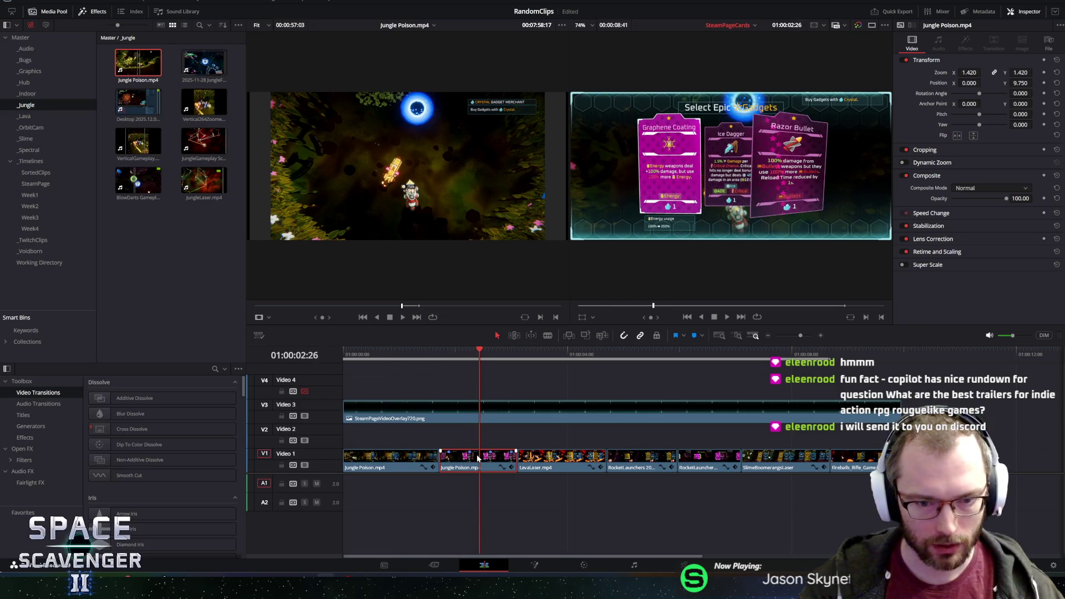
{"action": "left_click", "coordinate": [557, 463]}
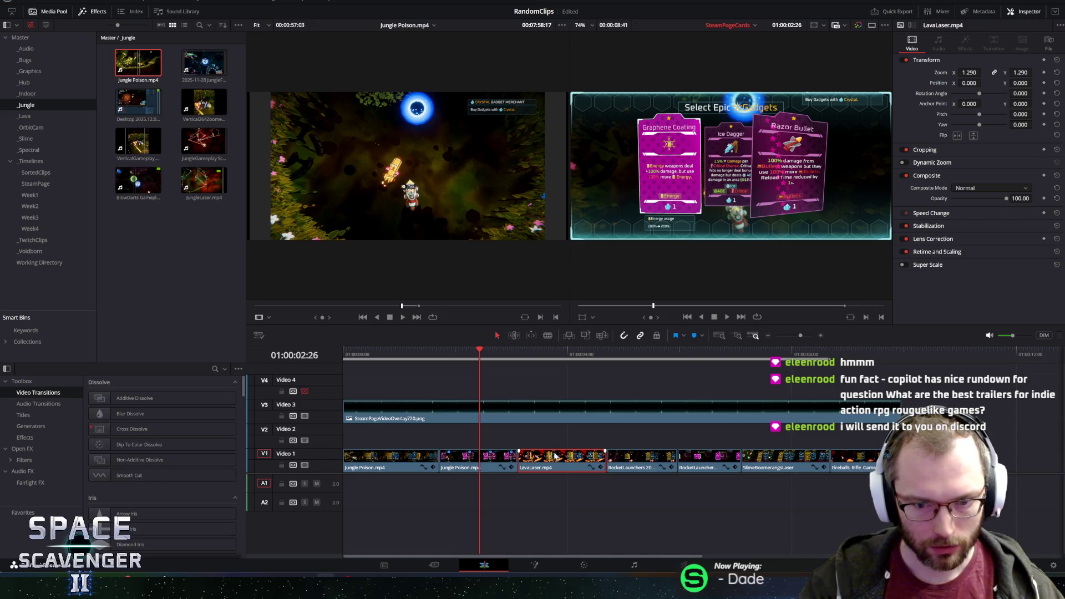
{"action": "mouse_move", "coordinate": [335, 473]}
{"action": "left_mouse_down"}
{"action": "mouse_move", "coordinate": [337, 502]}
{"action": "mouse_move", "coordinate": [336, 455]}
{"action": "mouse_move", "coordinate": [337, 478]}
{"action": "left_mouse_up"}
{"action": "left_click_drag", "start_coordinate": [480, 355], "coordinate": [877, 381]}
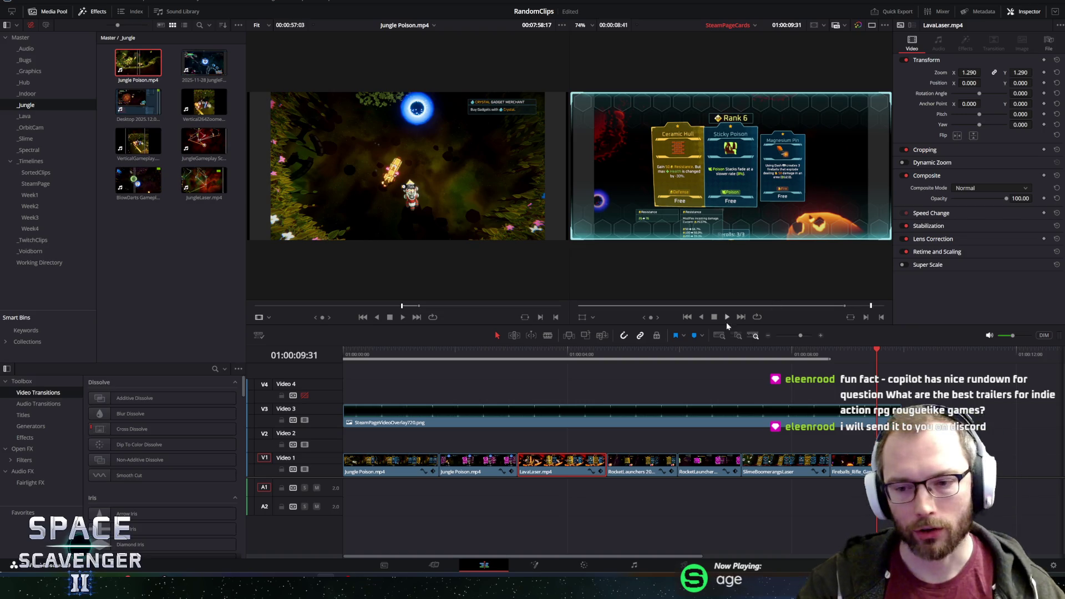
{"action": "left_click_drag", "start_coordinate": [740, 353], "coordinate": [639, 359]}
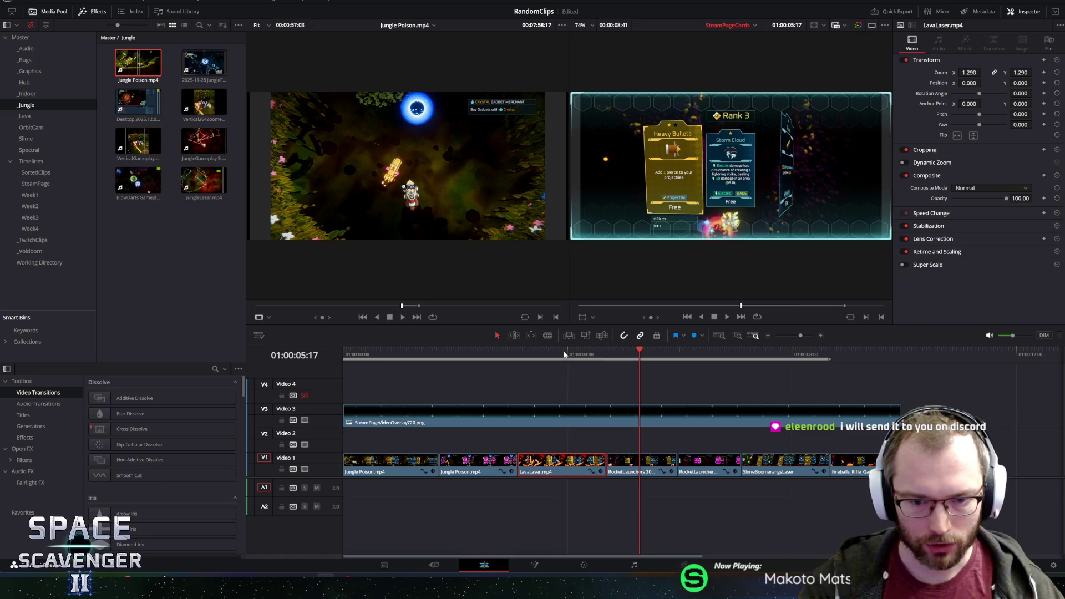
{"action": "left_click_drag", "start_coordinate": [564, 355], "coordinate": [562, 353]}
{"action": "left_click_drag", "start_coordinate": [893, 444], "coordinate": [381, 472]}
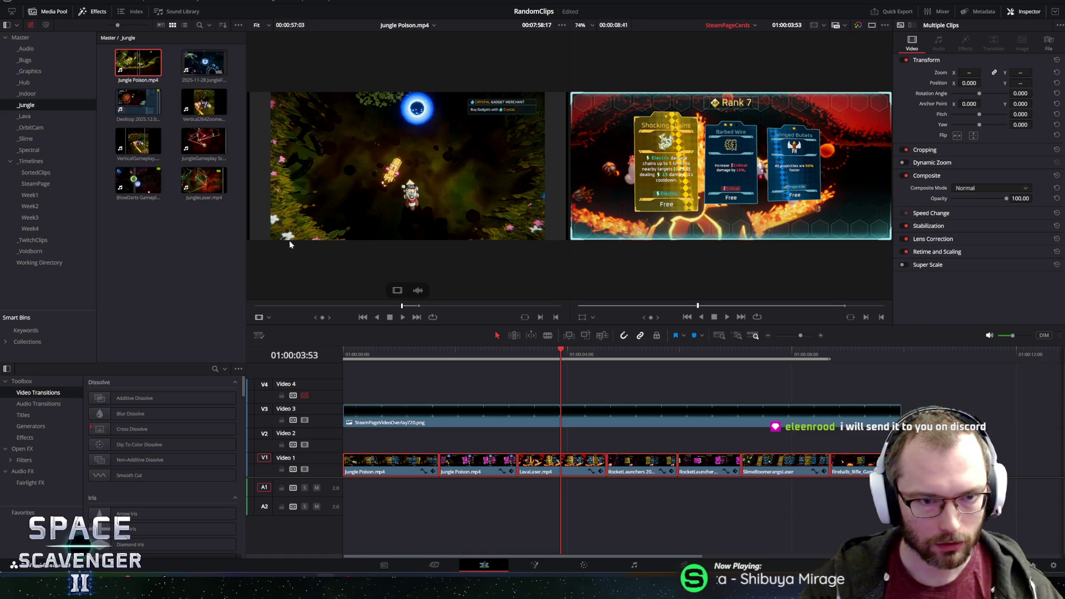
{"action": "right_click", "coordinate": [387, 464]}
{"action": "left_click", "coordinate": [385, 463]}
{"action": "right_click", "coordinate": [383, 461]}
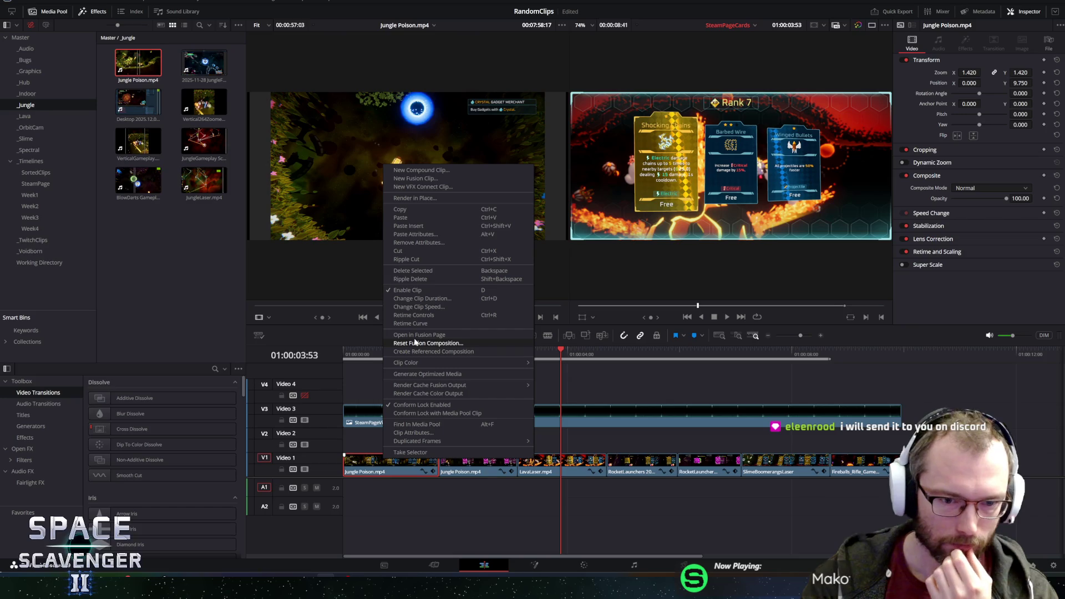
{"action": "key", "text": "Escape"}
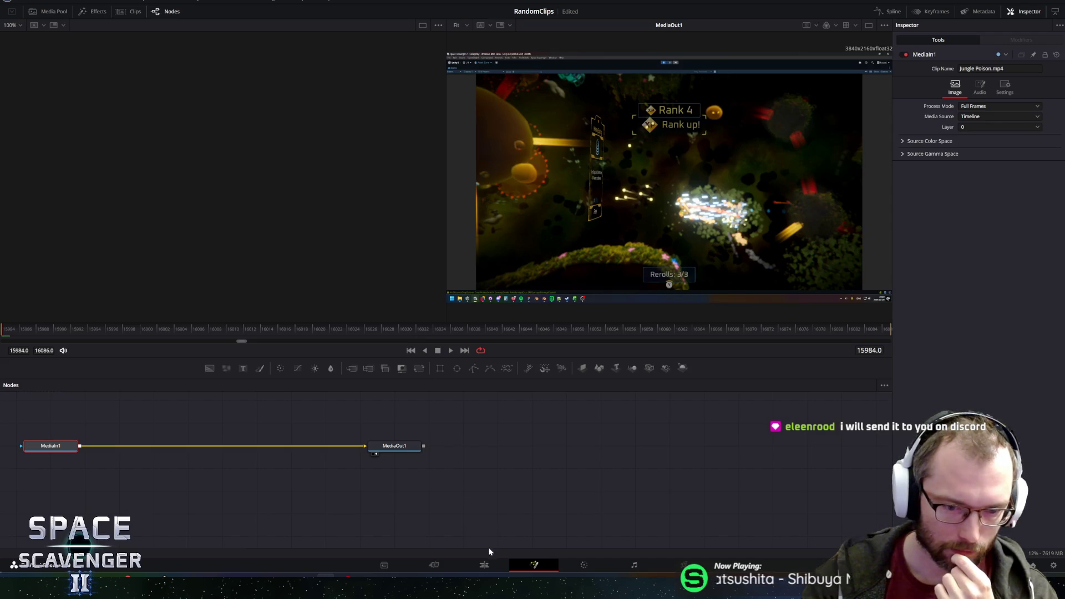
{"action": "left_click", "coordinate": [484, 564]}
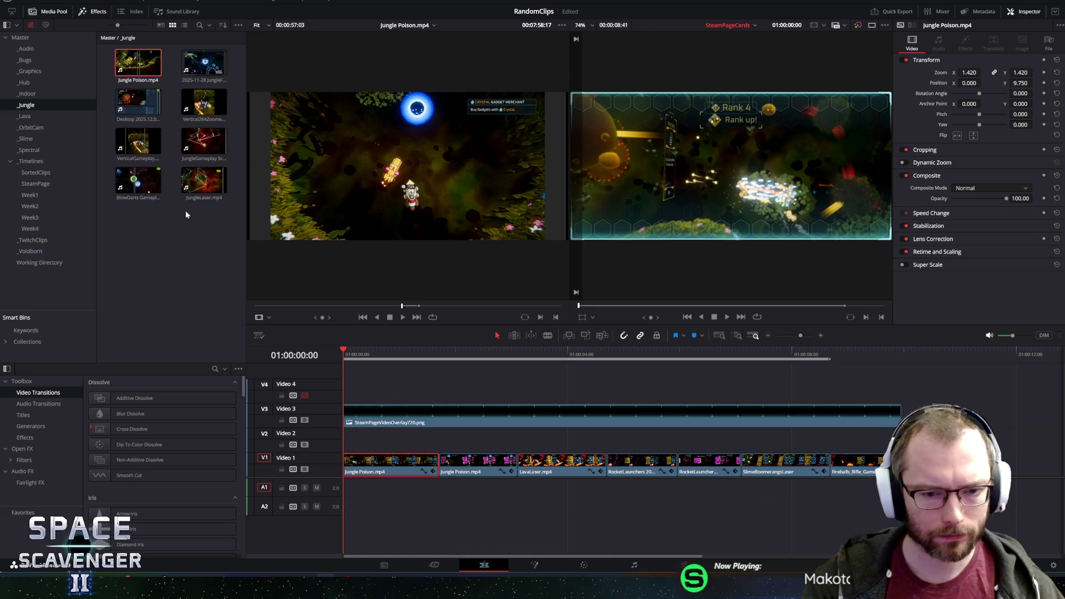
Select all Video 1 clips and switch to the Firefox Match Frame tutorial.
{"action": "mouse_move", "coordinate": [865, 483]}
{"action": "left_mouse_down"}
{"action": "mouse_move", "coordinate": [443, 438]}
{"action": "mouse_move", "coordinate": [541, 408]}
{"action": "left_mouse_up"}
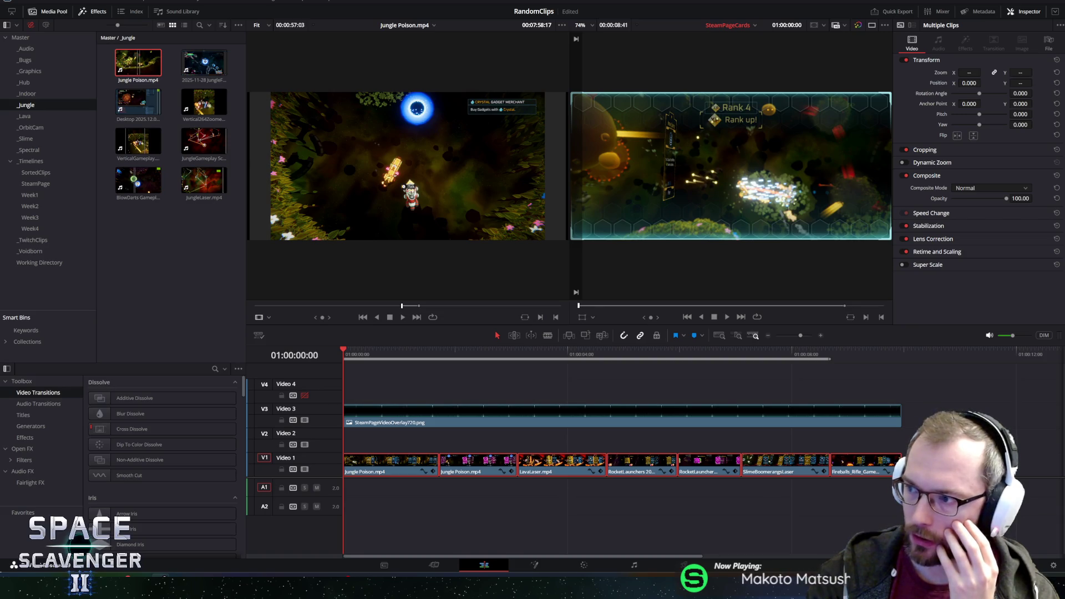
{"action": "key", "text": "alt+Tab"}
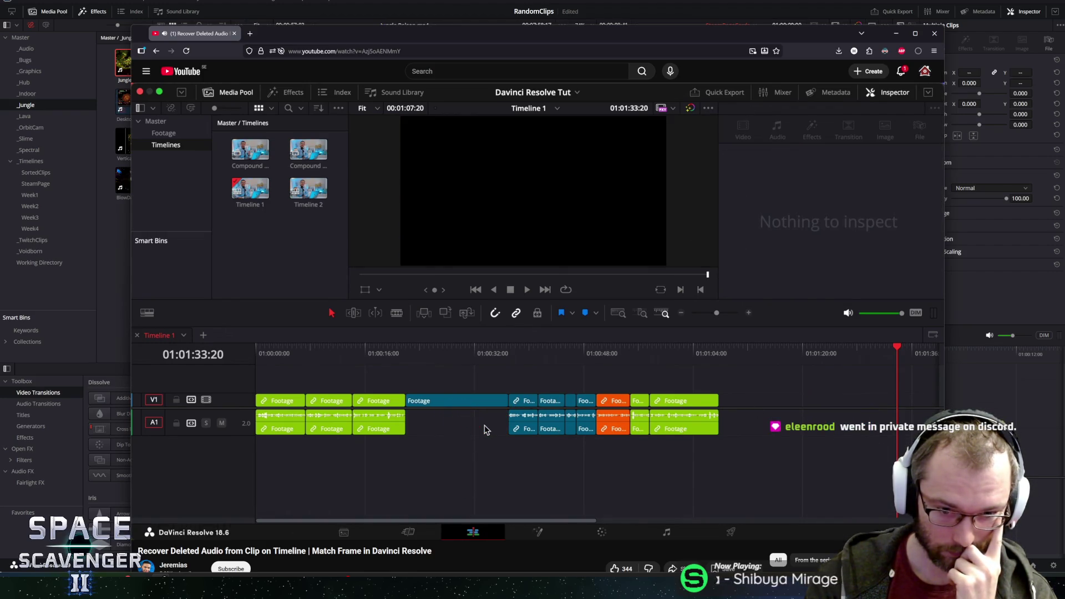
Pause the Match Frame tutorial at 1:35 and start switching back to DaVinci Resolve.
{"action": "mouse_move", "coordinate": [448, 397]}
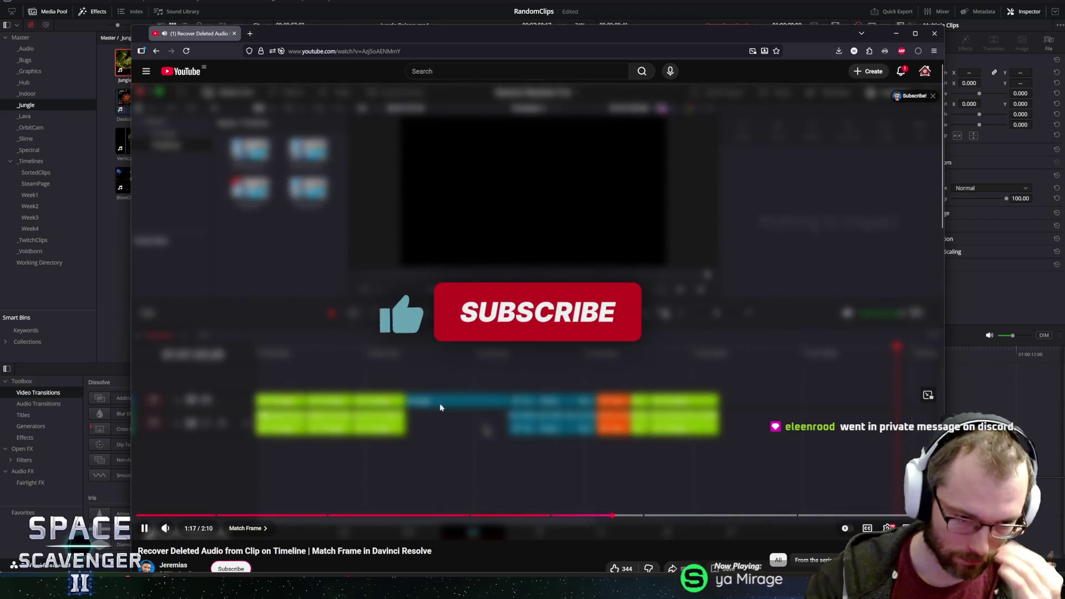
{"action": "left_click", "coordinate": [273, 477]}
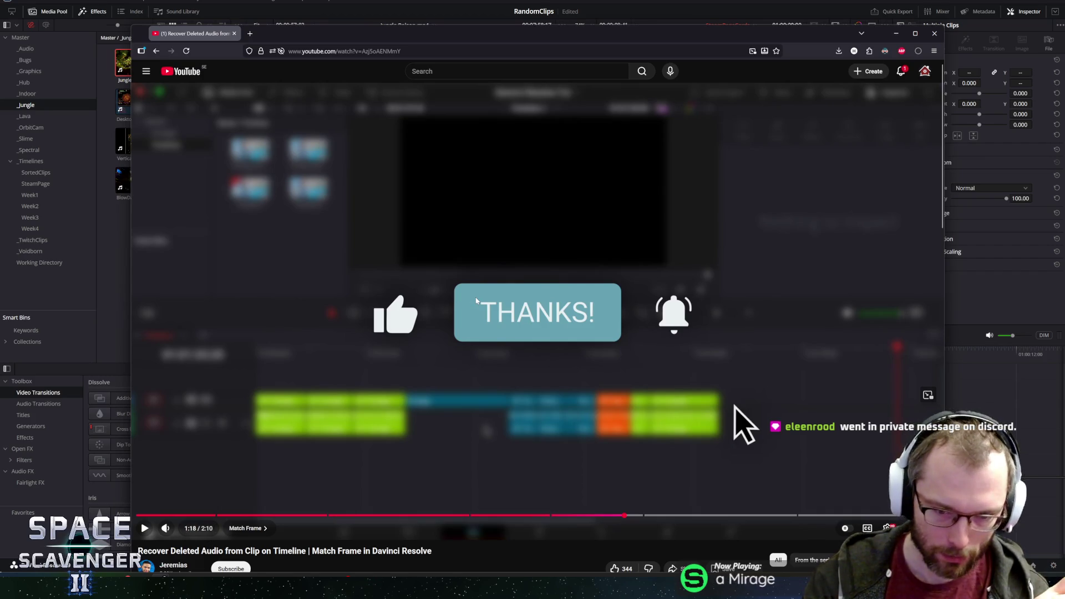
{"action": "left_click", "coordinate": [600, 272]}
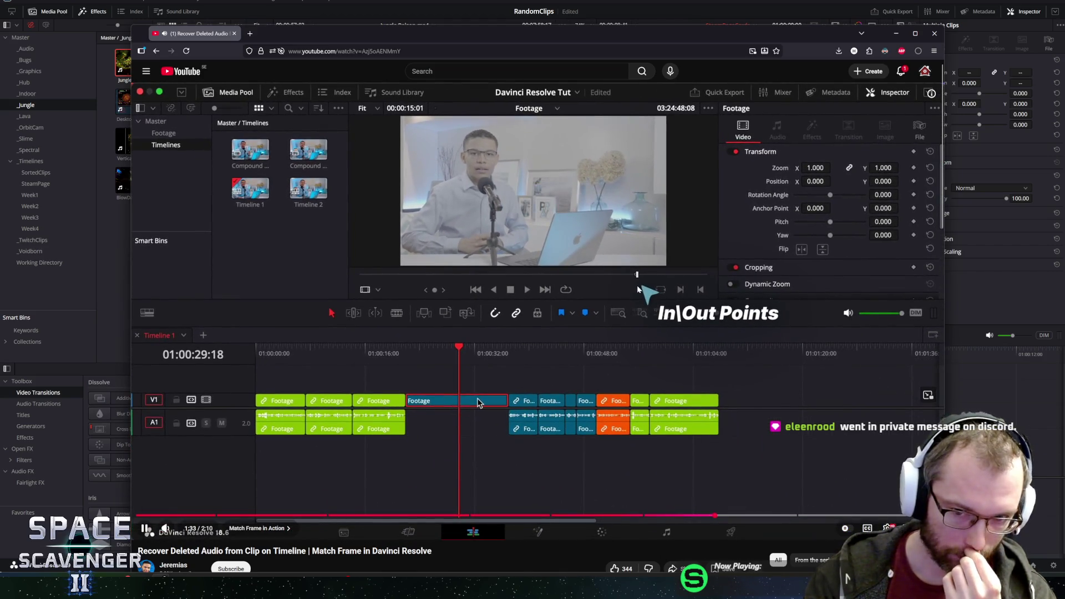
{"action": "left_click", "coordinate": [536, 275]}
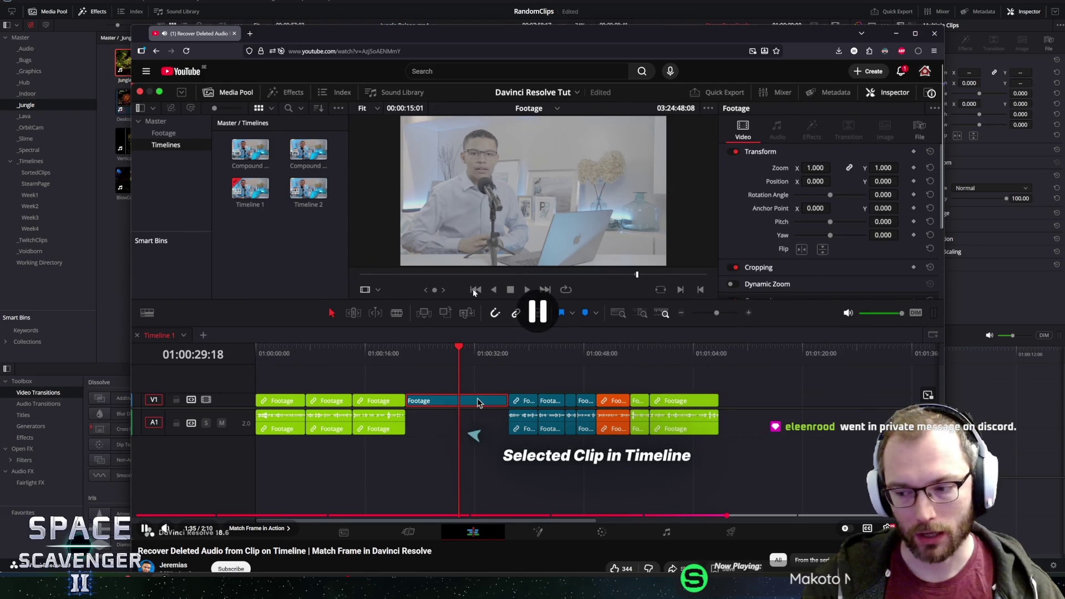
{"action": "key", "text": "alt+Tab"}
{"action": "key", "text": "alt+Tab"}
{"action": "key", "text": "alt+Tab"}
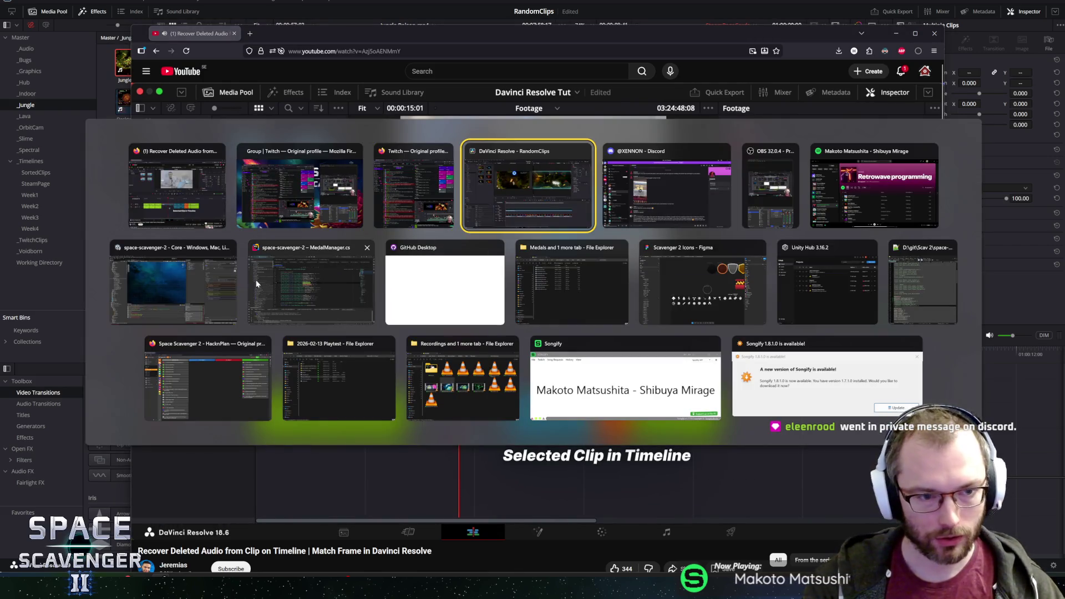
Load the first Jungle Poison clip's source footage and add it at the end of the timeline.
{"action": "left_click", "coordinate": [500, 212]}
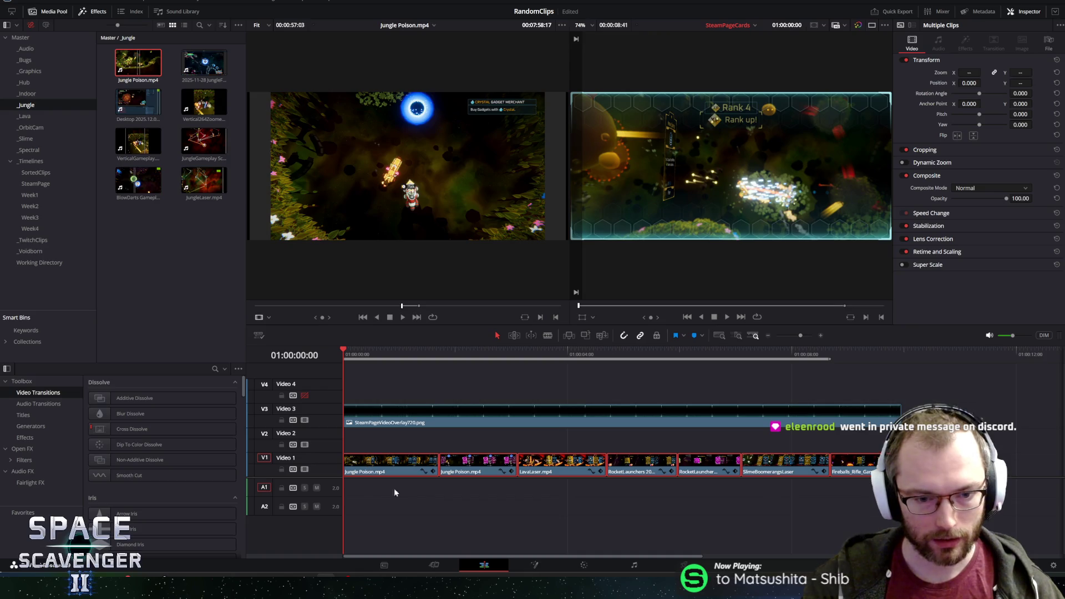
{"action": "left_click", "coordinate": [398, 461]}
{"action": "double_click", "coordinate": [401, 472]}
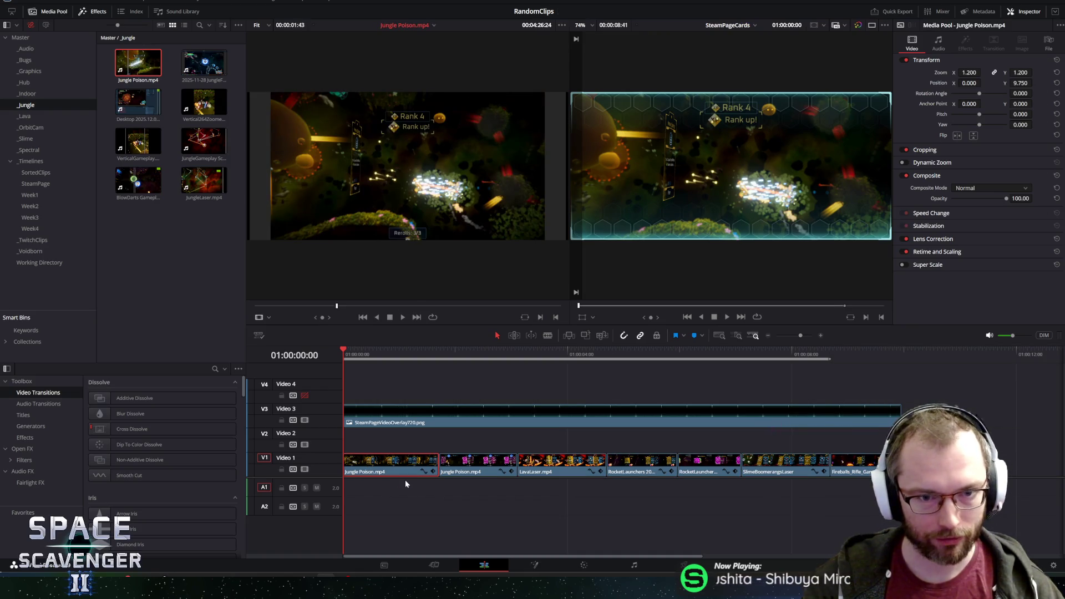
{"action": "mouse_move", "coordinate": [378, 200]}
{"action": "left_mouse_down"}
{"action": "mouse_move", "coordinate": [449, 360]}
{"action": "mouse_move", "coordinate": [413, 502]}
{"action": "mouse_move", "coordinate": [866, 477]}
{"action": "left_mouse_up"}
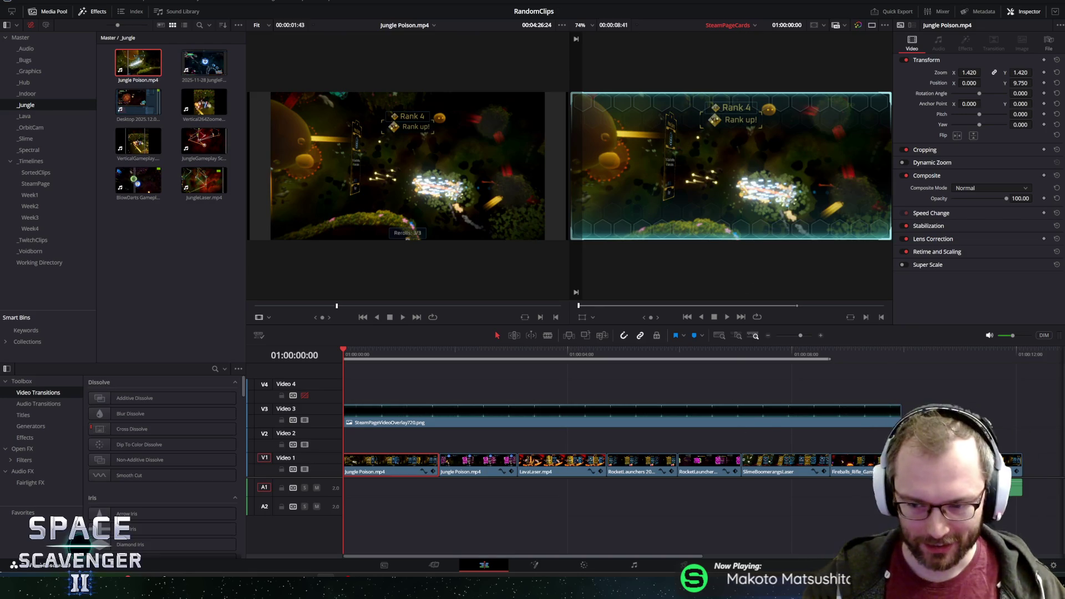
Check the tutorial, then select the second Jungle Poison clip with the playhead at 01:00:02:26.
{"action": "key", "text": "alt+Tab"}
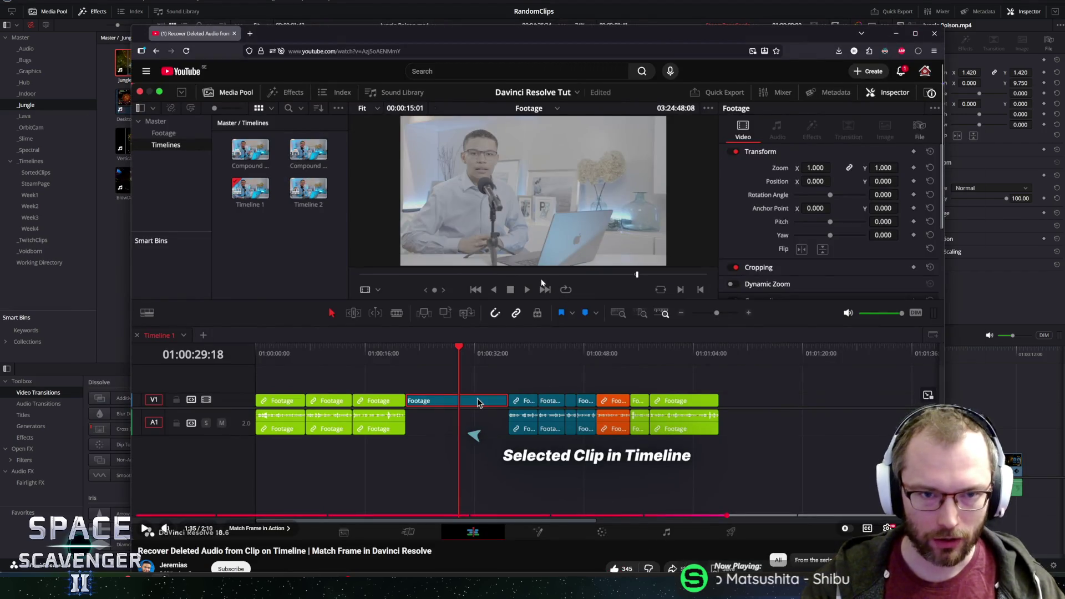
{"action": "key", "text": "alt+Tab"}
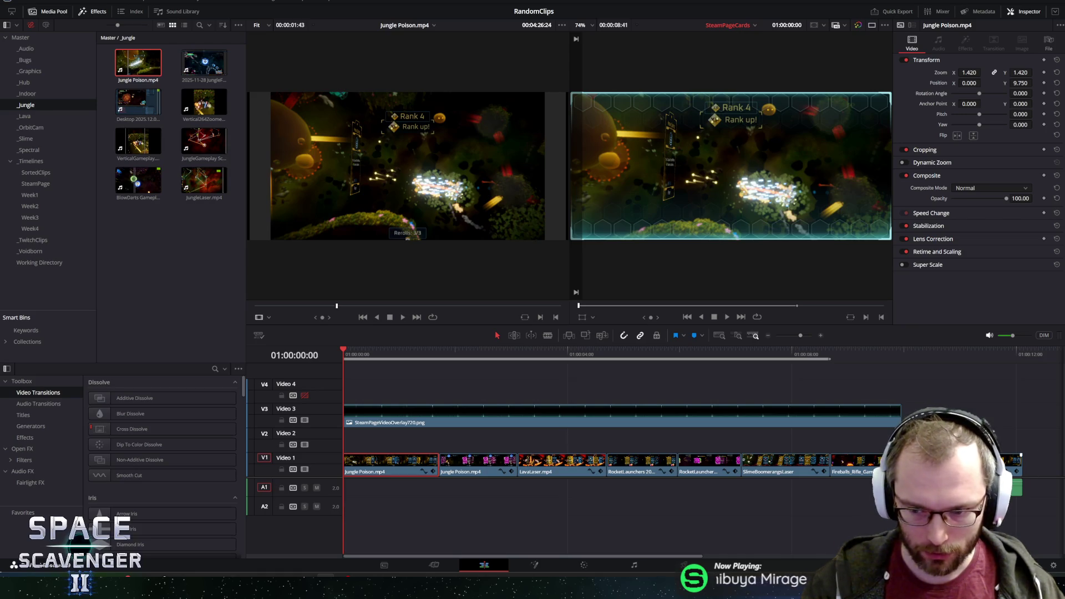
{"action": "left_click", "coordinate": [476, 469]}
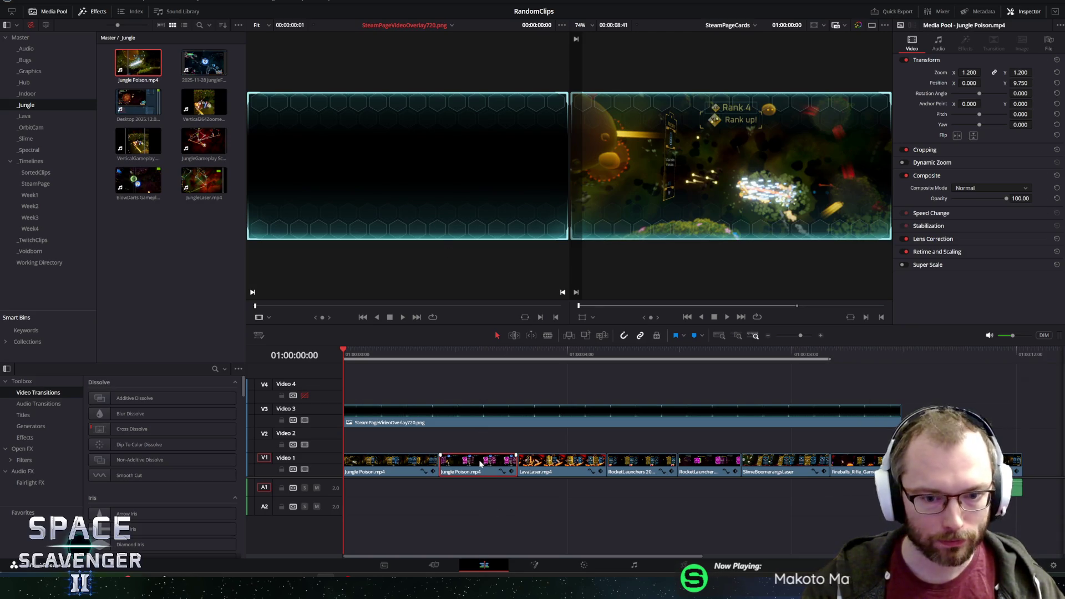
{"action": "left_click", "coordinate": [480, 358]}
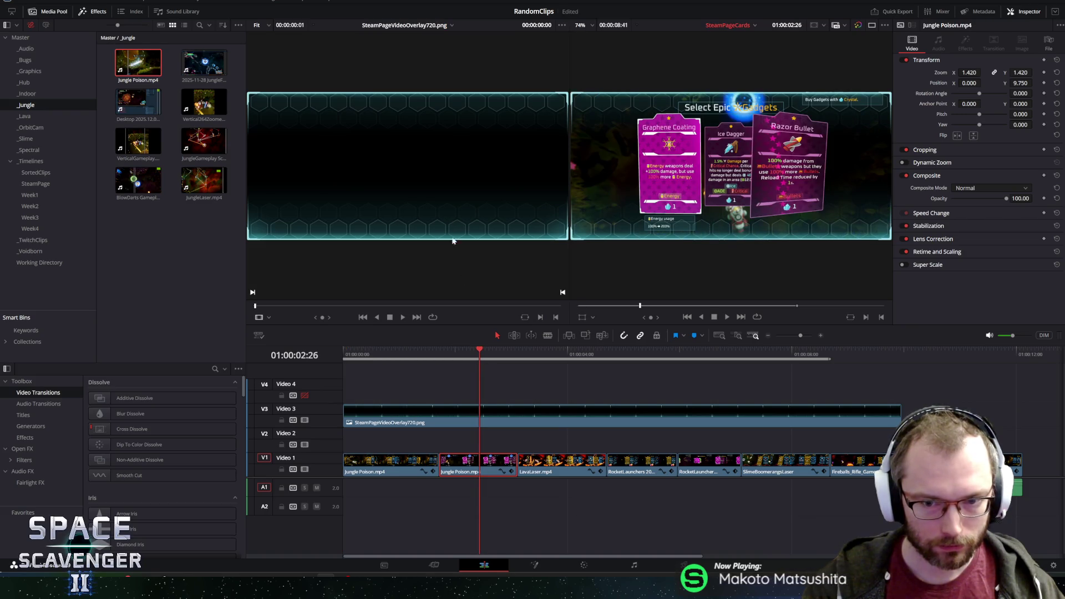
Append the source footage of the second Jungle Poison clip and the LavaLaser clip to Video 1's end.
{"action": "double_click", "coordinate": [490, 470]}
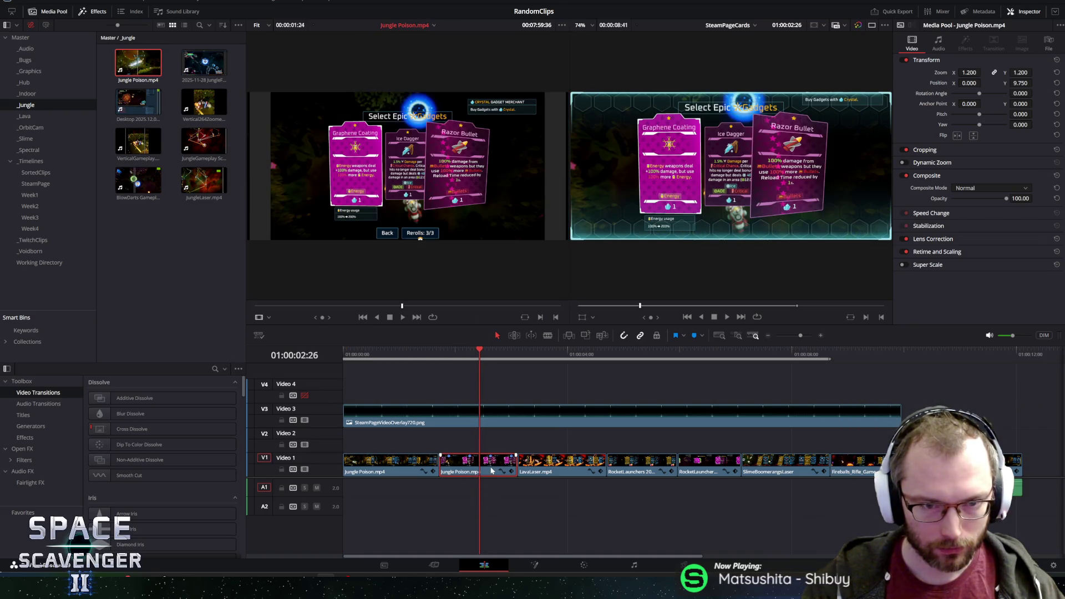
{"action": "key", "text": "shift+F12"}
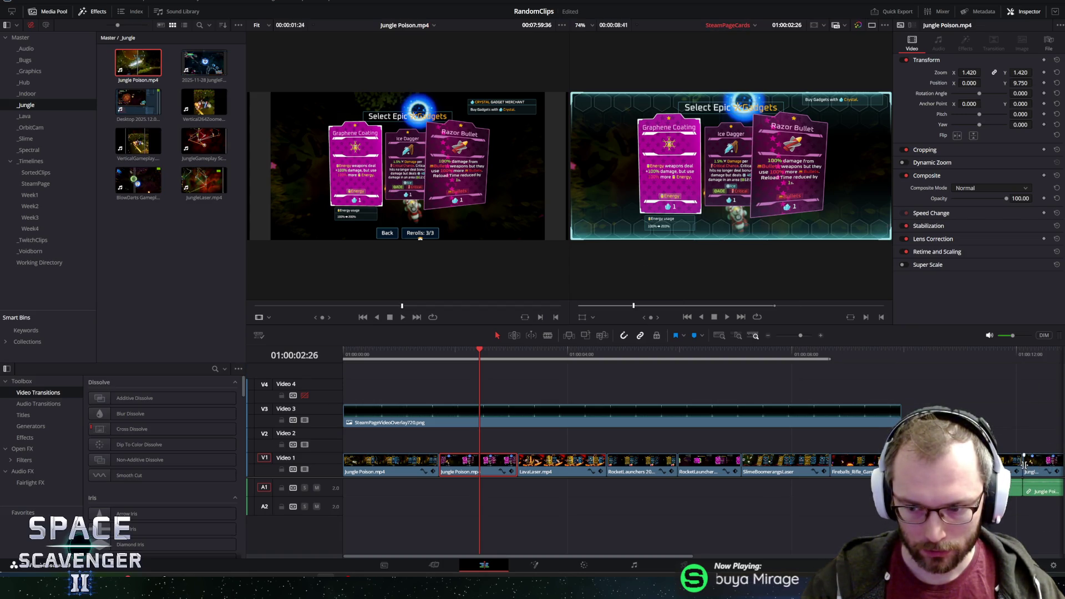
{"action": "left_click", "coordinate": [553, 463]}
{"action": "left_click", "coordinate": [548, 355]}
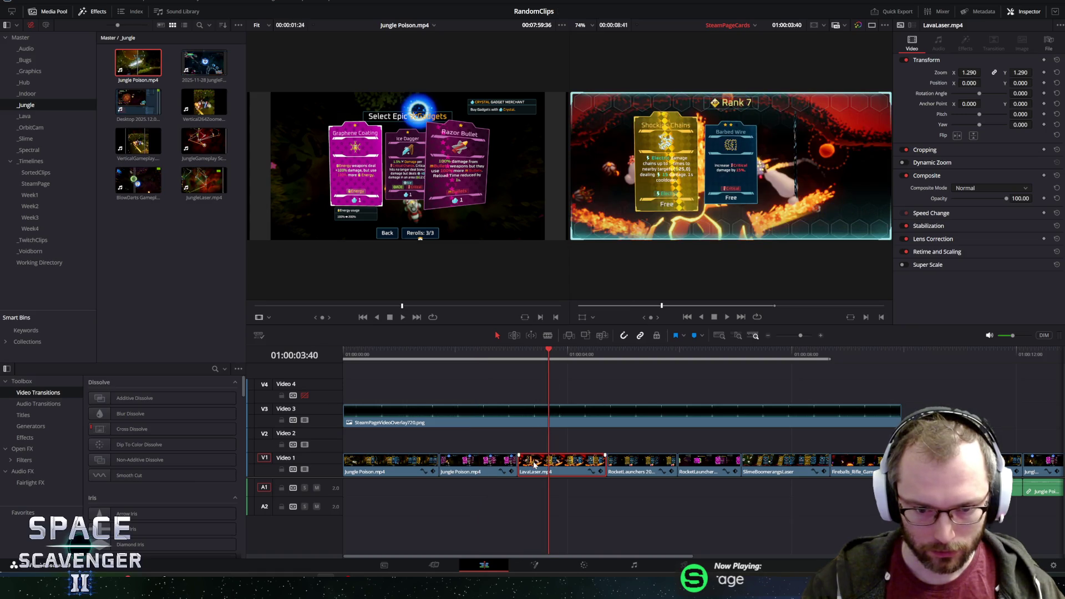
{"action": "double_click", "coordinate": [533, 464]}
{"action": "left_click_drag", "start_coordinate": [414, 196], "coordinate": [1041, 417]}
{"action": "key", "text": "ctrl+minus"}
{"action": "mouse_move", "coordinate": [644, 420]}
{"action": "left_mouse_down"}
{"action": "mouse_move", "coordinate": [719, 422]}
{"action": "mouse_move", "coordinate": [721, 469]}
{"action": "left_mouse_up"}
Append the source footage of both RocketLaunchers clips at the timeline end.
{"action": "left_click", "coordinate": [476, 354]}
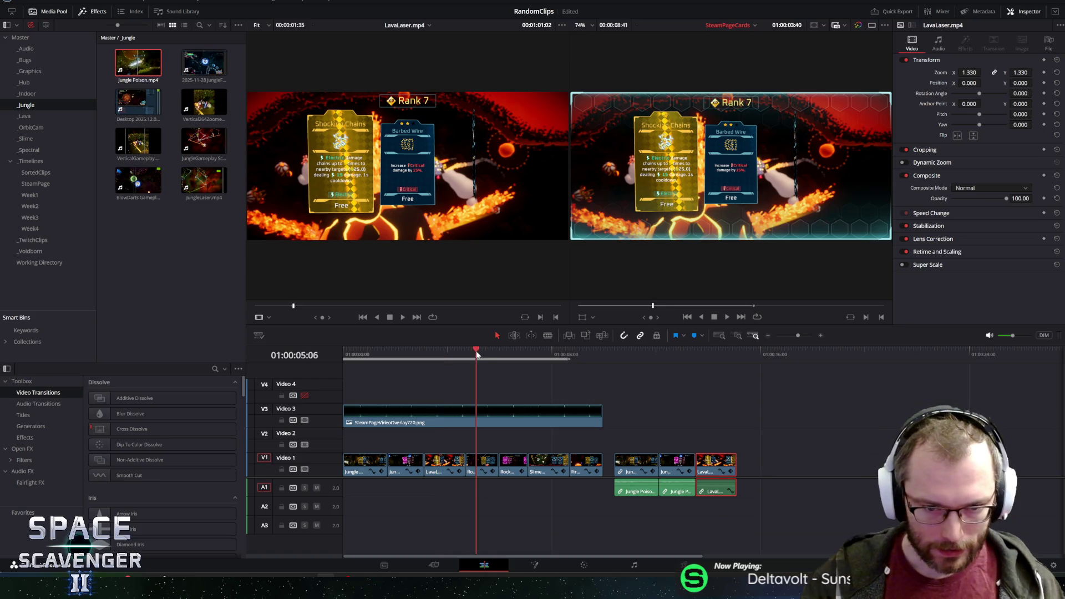
{"action": "double_click", "coordinate": [480, 465]}
{"action": "mouse_move", "coordinate": [390, 204]}
{"action": "left_mouse_down"}
{"action": "mouse_move", "coordinate": [760, 476]}
{"action": "mouse_move", "coordinate": [741, 477]}
{"action": "left_mouse_up"}
{"action": "left_click", "coordinate": [509, 465]}
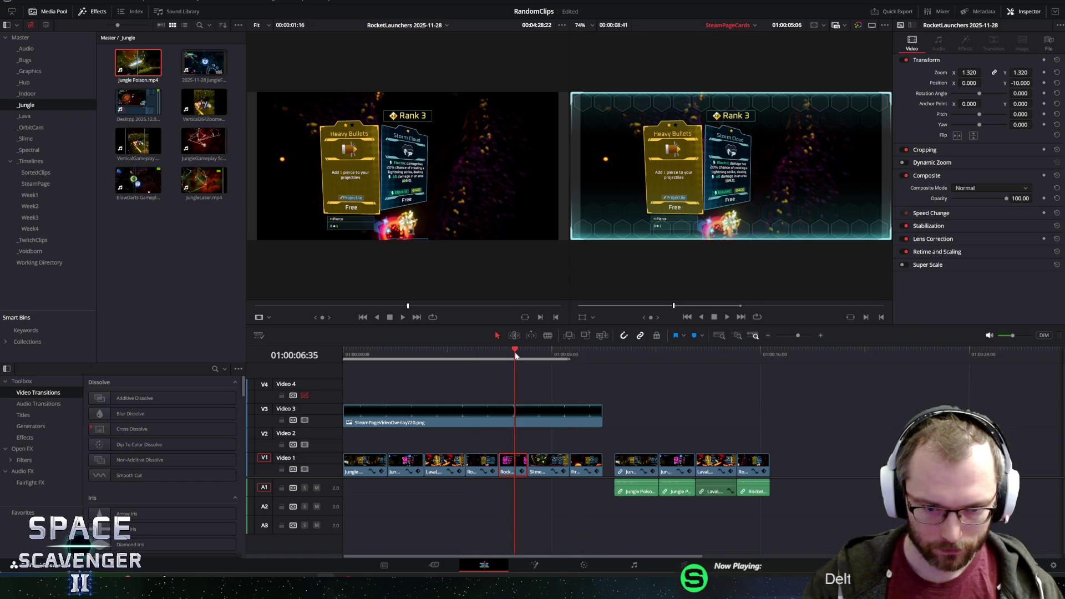
{"action": "double_click", "coordinate": [513, 459]}
{"action": "mouse_move", "coordinate": [495, 231]}
{"action": "left_mouse_down"}
{"action": "mouse_move", "coordinate": [555, 238]}
{"action": "mouse_move", "coordinate": [802, 470]}
{"action": "mouse_move", "coordinate": [775, 487]}
{"action": "left_mouse_up"}
Append the SlimeBoomerangsLaser and Fireballs_Rifle sources, then cut the appended clips out of the timeline.
{"action": "left_click_drag", "start_coordinate": [545, 355], "coordinate": [549, 355]}
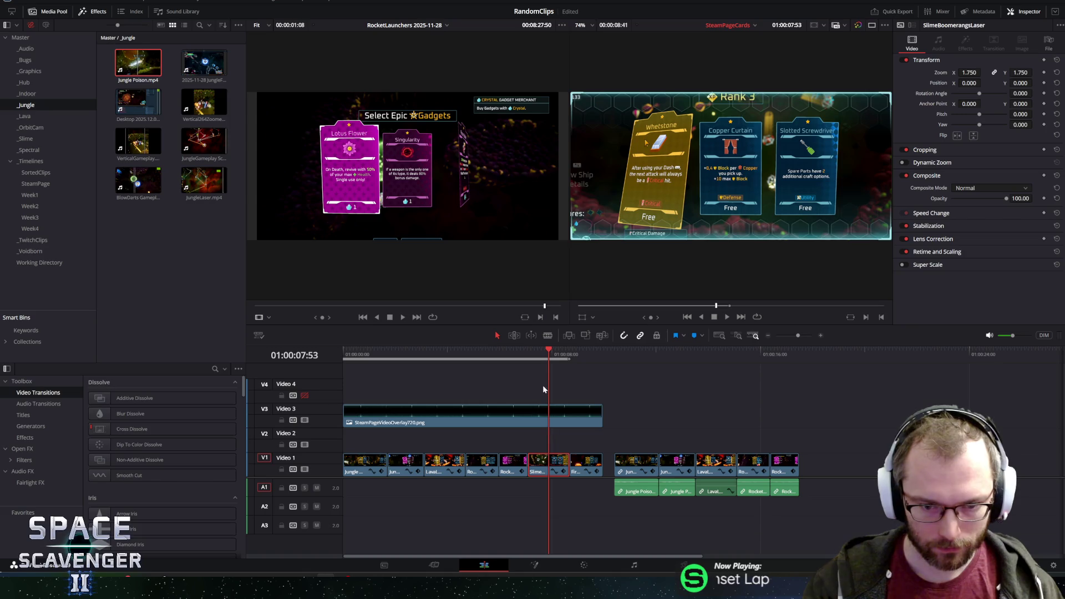
{"action": "key", "text": "f"}
{"action": "mouse_move", "coordinate": [442, 181]}
{"action": "left_mouse_down"}
{"action": "mouse_move", "coordinate": [782, 382]}
{"action": "mouse_move", "coordinate": [809, 477]}
{"action": "mouse_move", "coordinate": [803, 489]}
{"action": "left_mouse_up"}
{"action": "left_click", "coordinate": [598, 470]}
{"action": "double_click", "coordinate": [584, 467]}
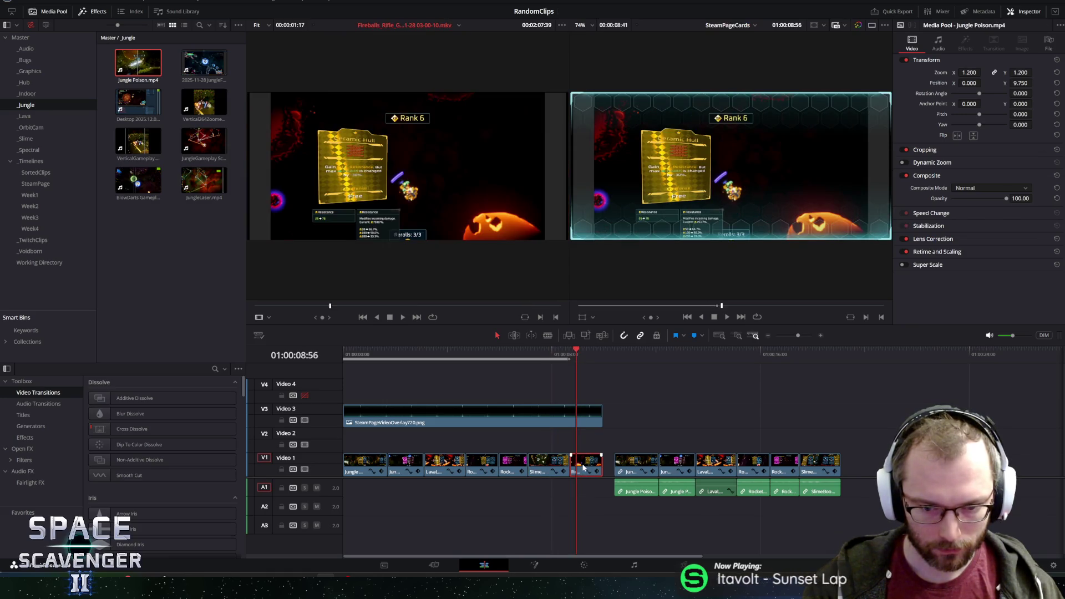
{"action": "left_click_drag", "start_coordinate": [363, 192], "coordinate": [879, 497]}
{"action": "left_click_drag", "start_coordinate": [835, 499], "coordinate": [846, 496]}
{"action": "key", "text": "ctrl+z"}
{"action": "key", "text": "ctrl+z"}
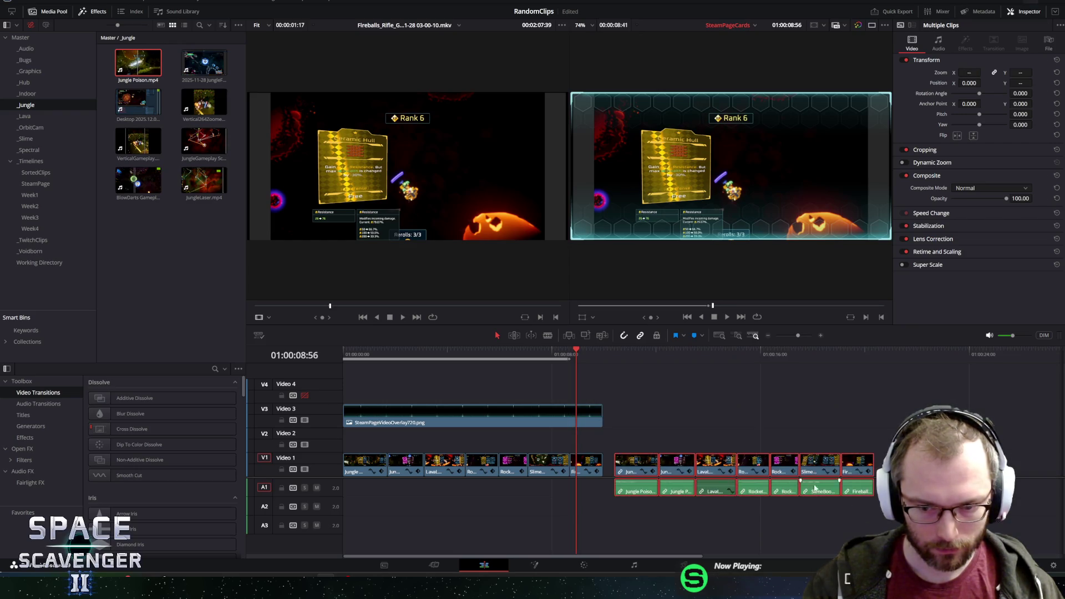
{"action": "key", "text": "Home"}
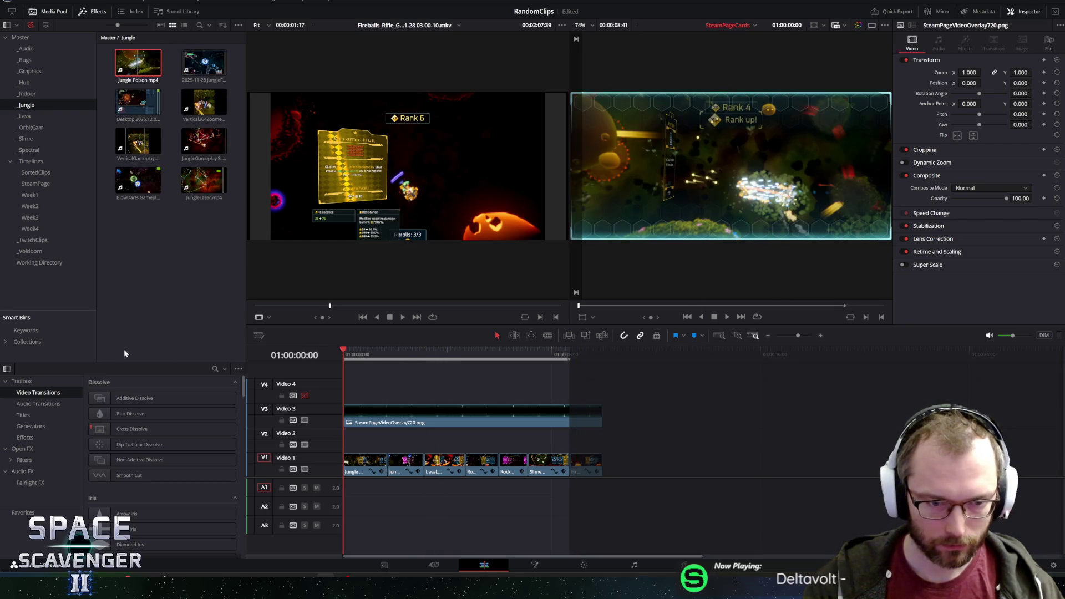
Switch to Trailer_1_2026, paste the cut gameplay clips, and slide them to about 01:01:28.
{"action": "left_click", "coordinate": [721, 28]}
{"action": "left_click", "coordinate": [729, 49]}
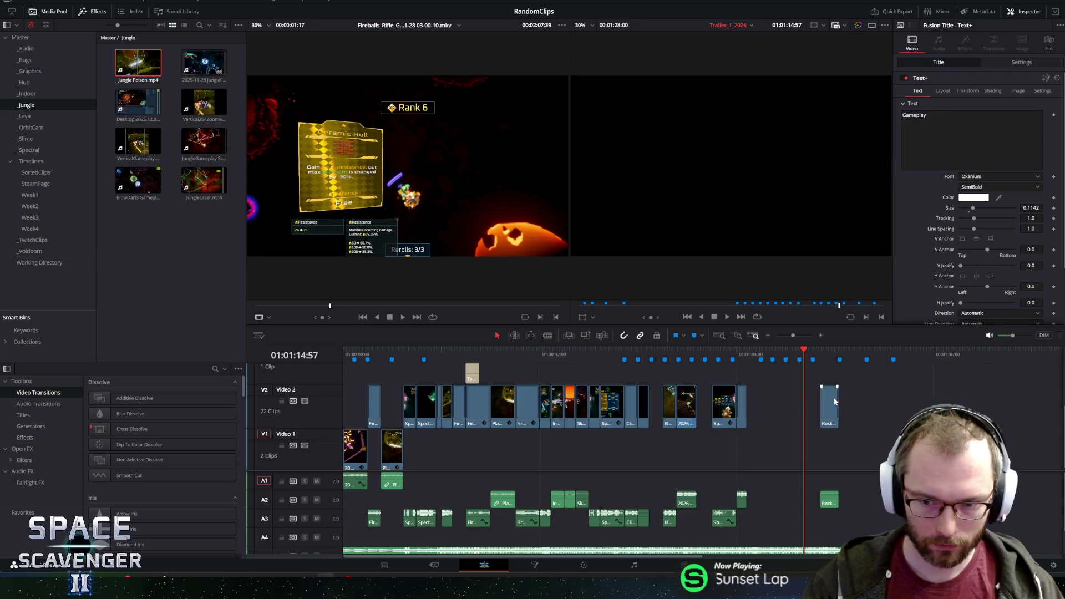
{"action": "left_click", "coordinate": [918, 358]}
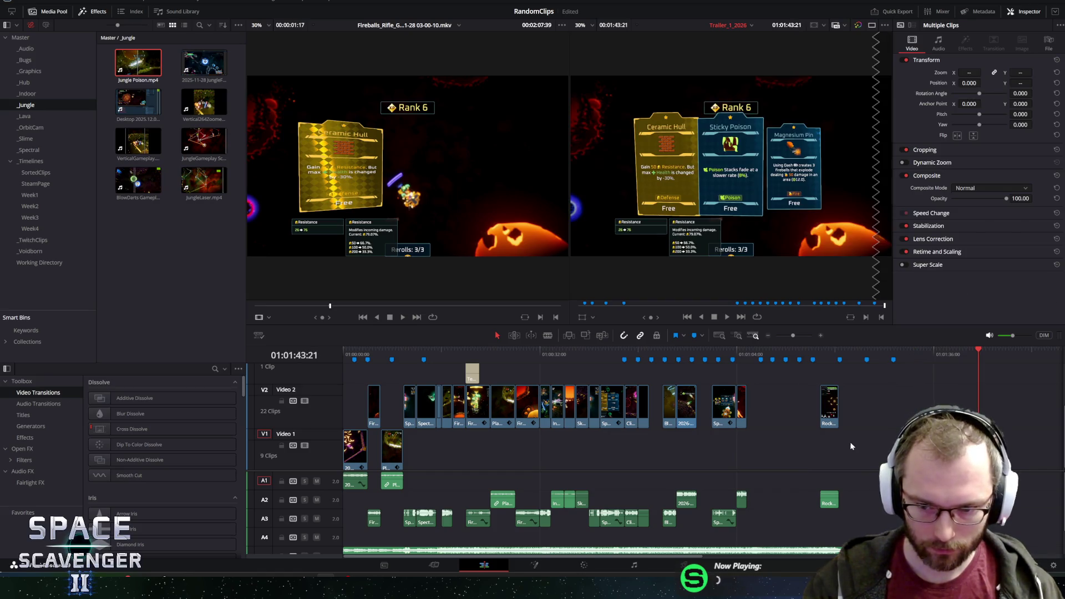
{"action": "left_click", "coordinate": [913, 355]}
{"action": "key", "text": "space"}
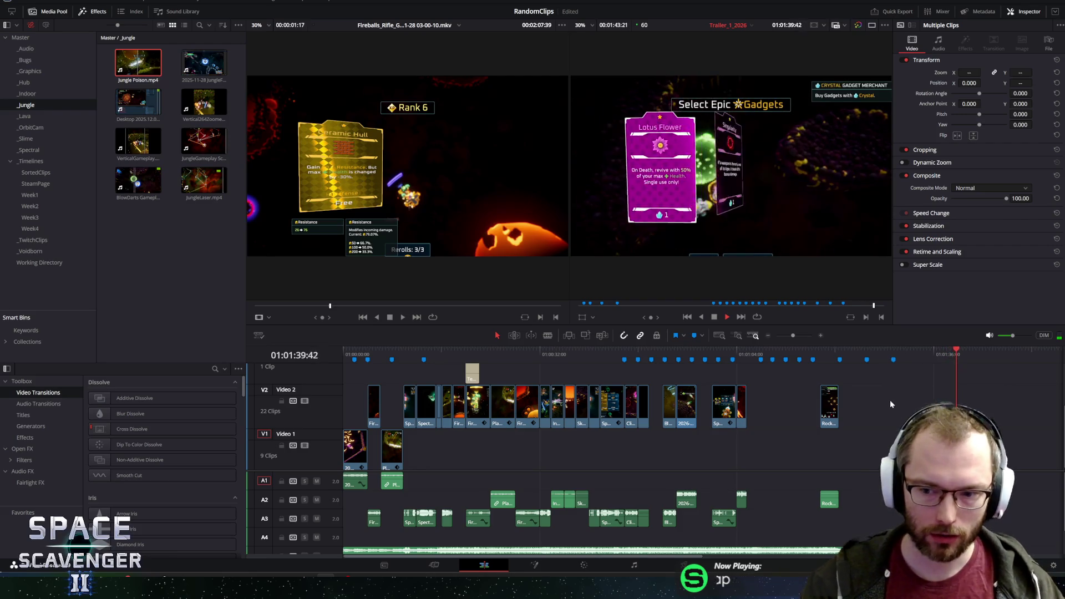
{"action": "left_click_drag", "start_coordinate": [922, 460], "coordinate": [750, 455]}
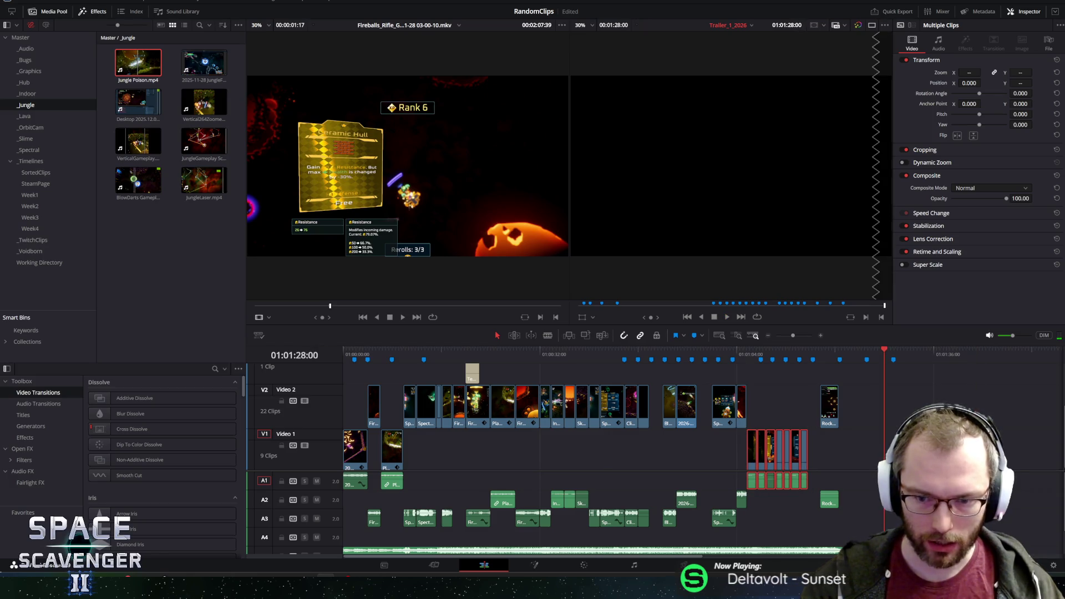
{"action": "scroll", "coordinate": [524, 439], "scroll_direction": "up", "scroll_amount": 3}
{"action": "key", "text": "Home"}
{"action": "key", "text": "l"}
{"action": "key", "text": "l"}
{"action": "key", "text": "l"}
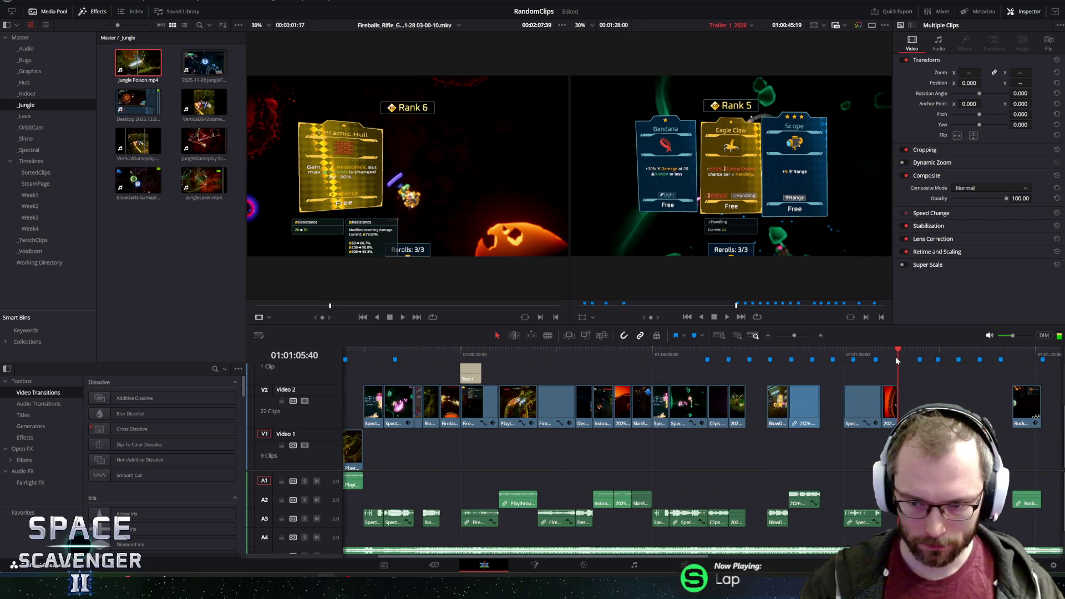
{"action": "scroll", "coordinate": [727, 389], "scroll_direction": "down", "scroll_amount": 2}
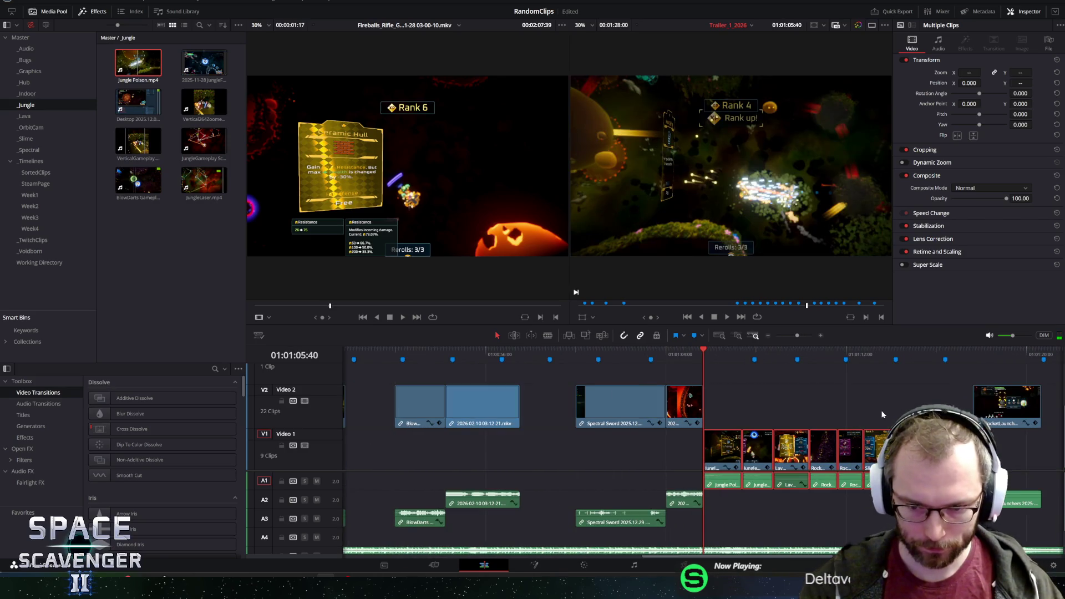
{"action": "left_click", "coordinate": [680, 350]}
{"action": "key", "text": "space"}
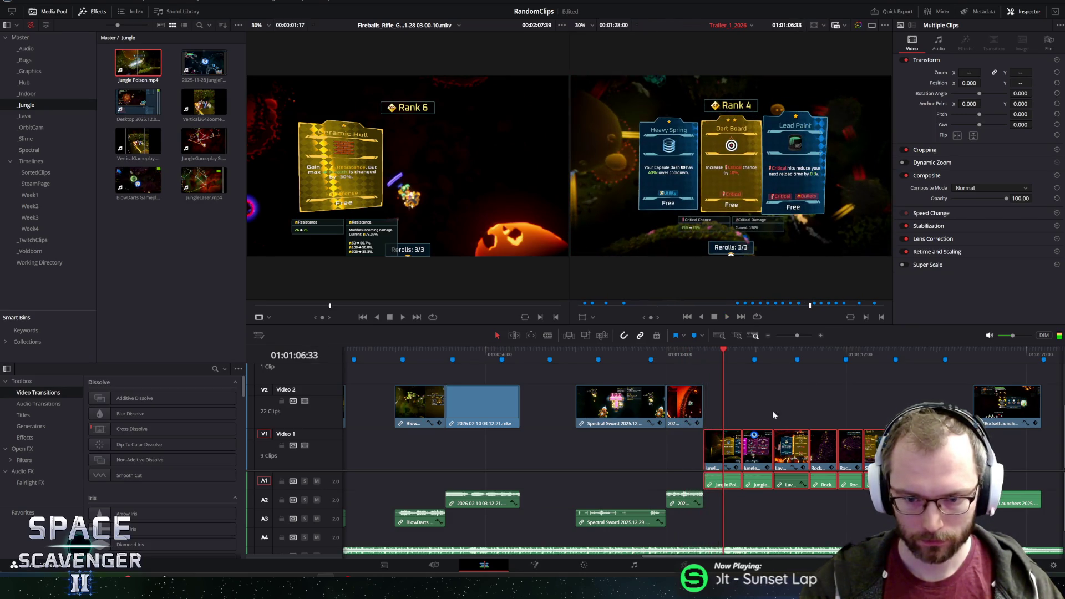
{"action": "scroll", "coordinate": [836, 419], "scroll_direction": "up", "scroll_amount": 4}
{"action": "scroll", "coordinate": [845, 432], "scroll_direction": "up", "scroll_amount": 3}
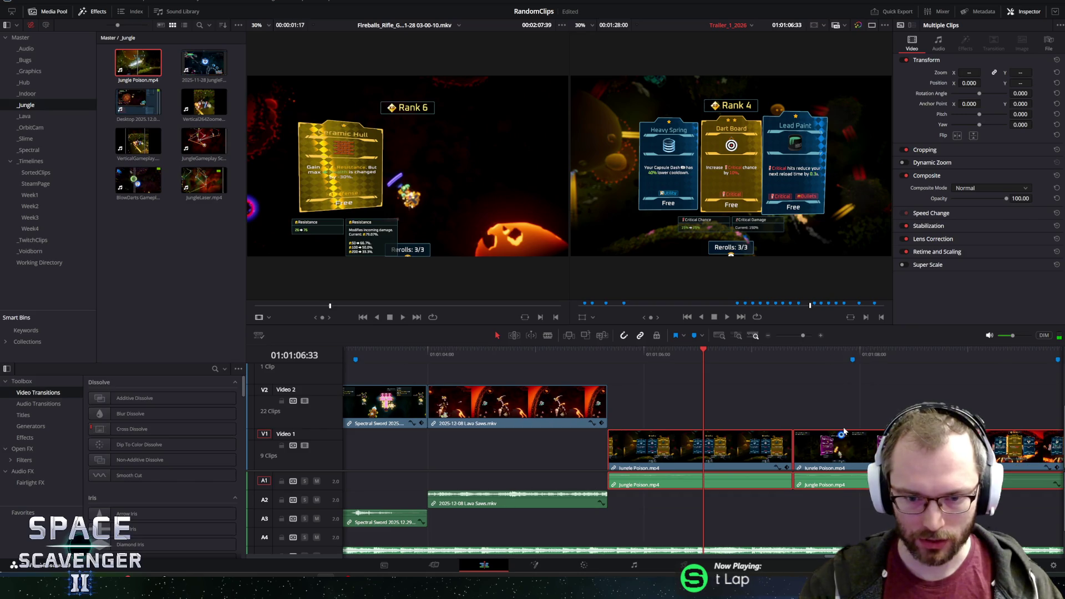
{"action": "scroll", "coordinate": [835, 429], "scroll_direction": "up", "scroll_amount": 2}
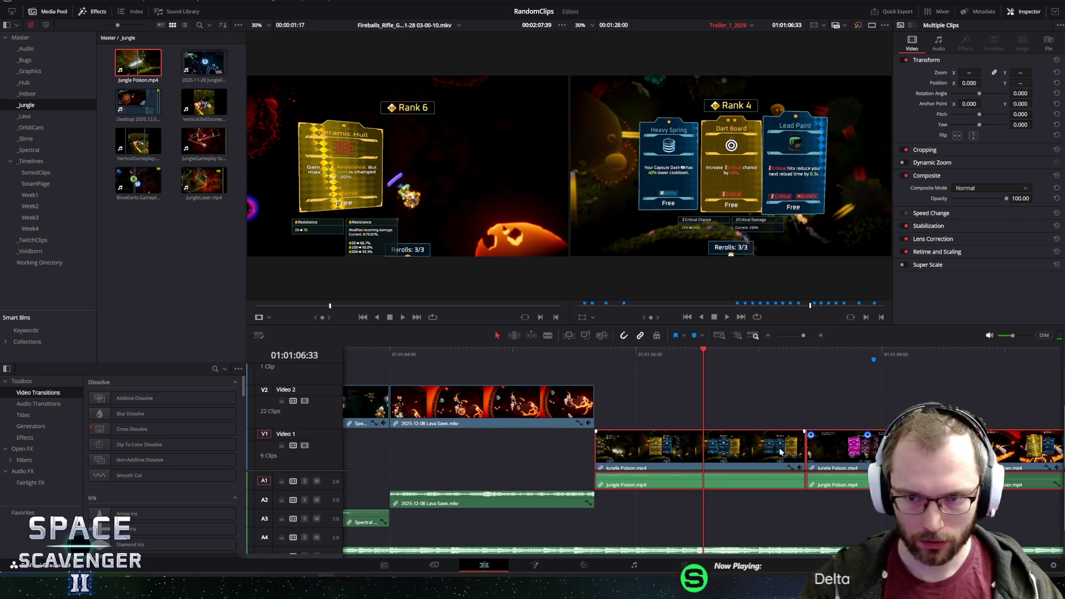
Trim both ends of the first Jungle Poison clip and close the gap before the next one.
{"action": "left_click_drag", "start_coordinate": [591, 451], "coordinate": [644, 449]}
{"action": "left_click", "coordinate": [656, 450]}
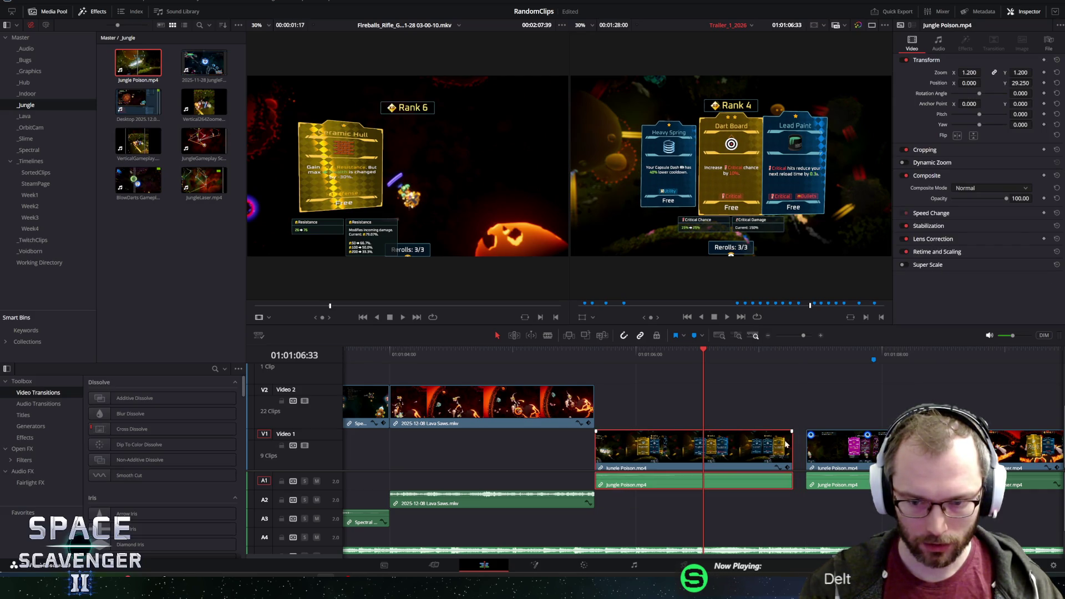
{"action": "left_click_drag", "start_coordinate": [791, 440], "coordinate": [705, 447]}
{"action": "left_click_drag", "start_coordinate": [864, 448], "coordinate": [758, 458]}
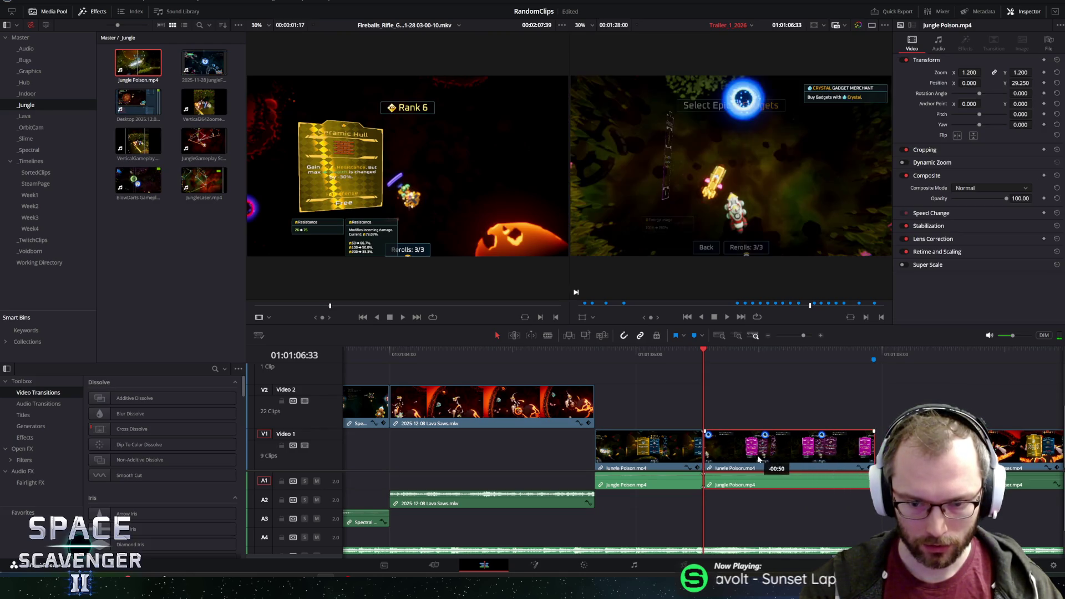
Play back the trimmed Jungle Poison section from several points to review the new cut.
{"action": "key", "text": "space"}
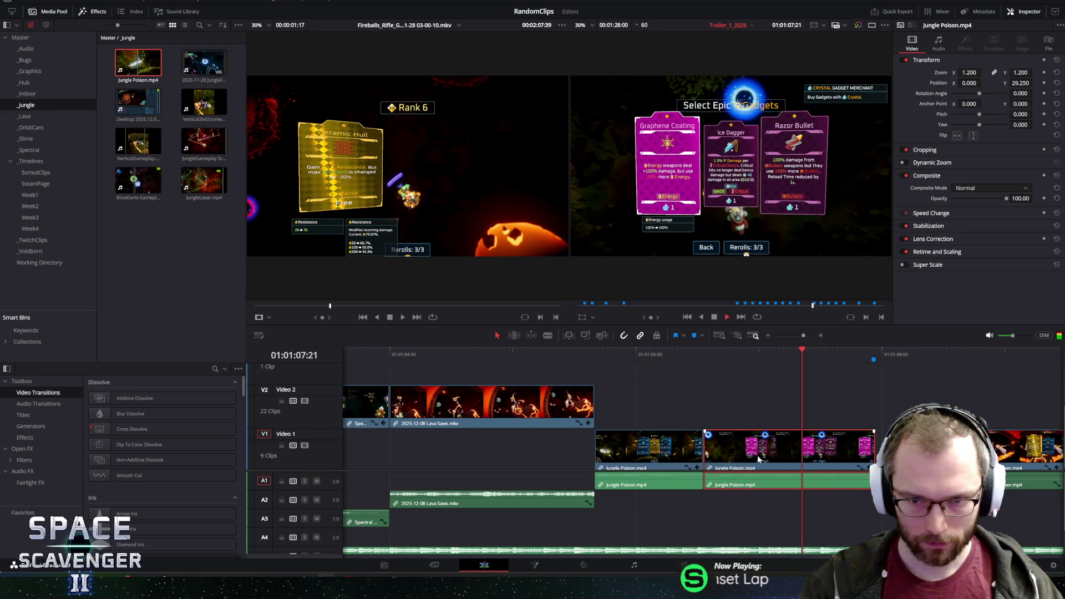
{"action": "left_click", "coordinate": [513, 351]}
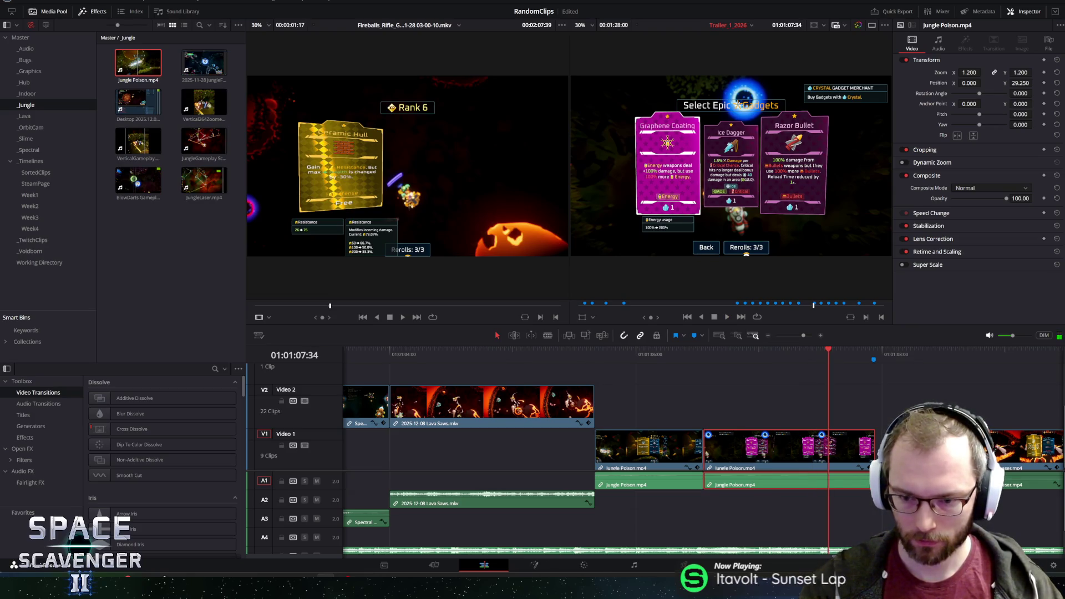
{"action": "left_click", "coordinate": [655, 355]}
{"action": "key", "text": "space"}
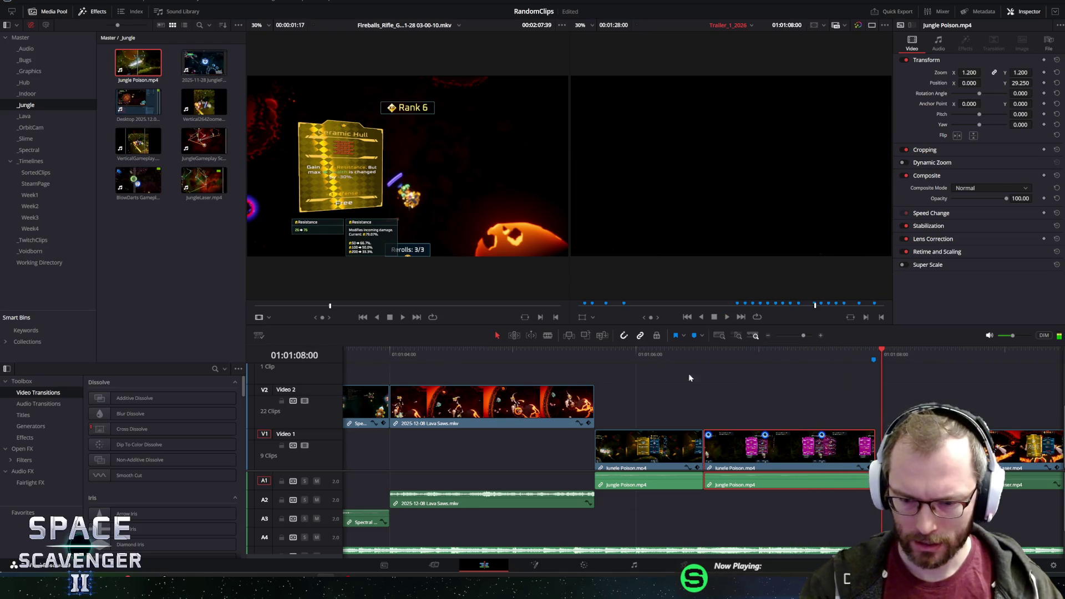
{"action": "left_click_drag", "start_coordinate": [504, 356], "coordinate": [443, 357]}
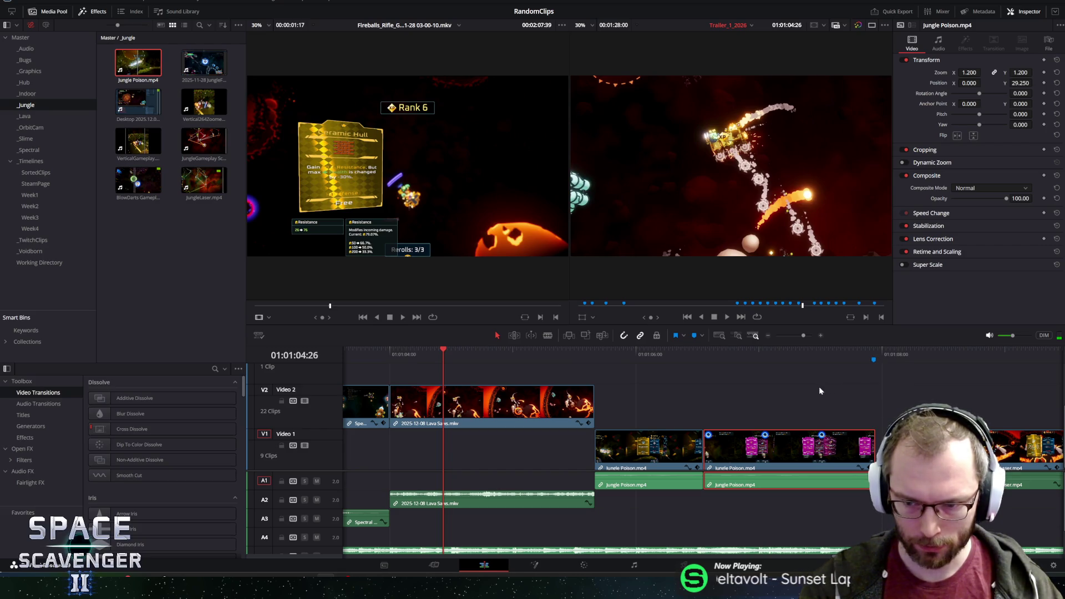
{"action": "key", "text": "space"}
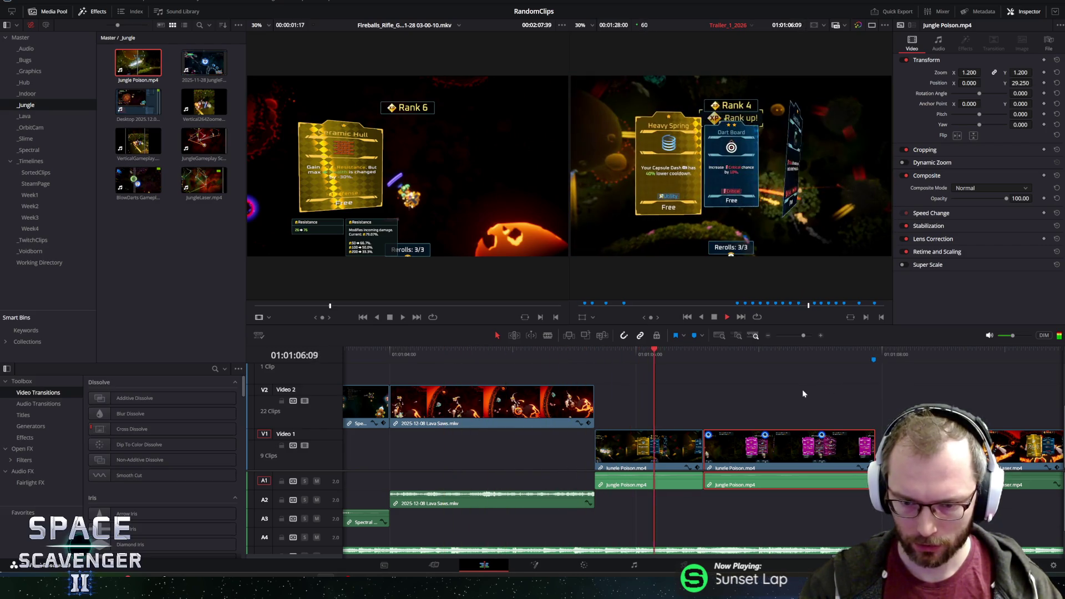
{"action": "key", "text": "space"}
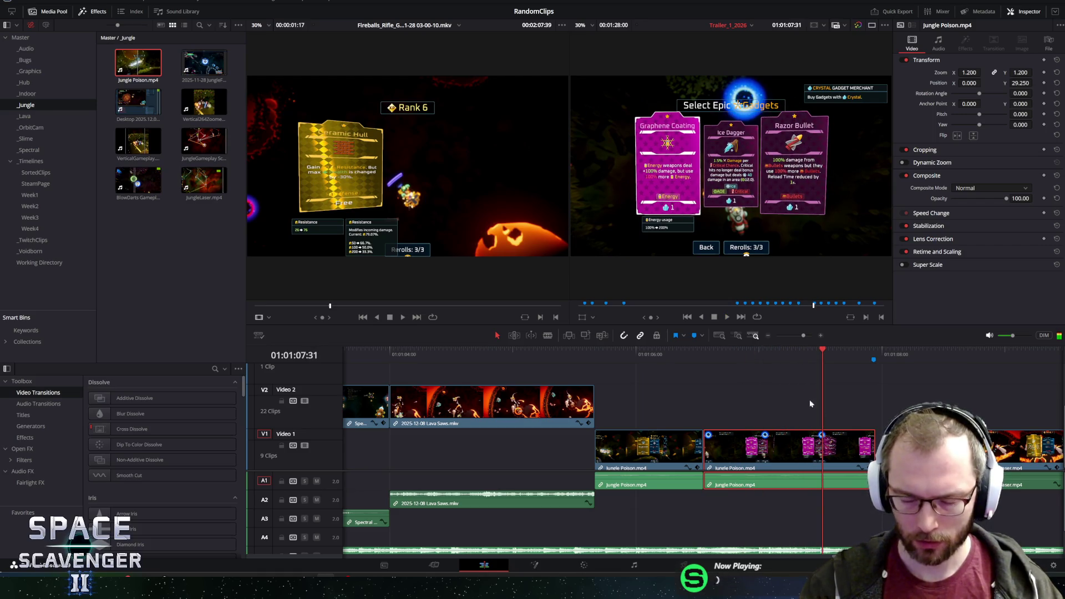